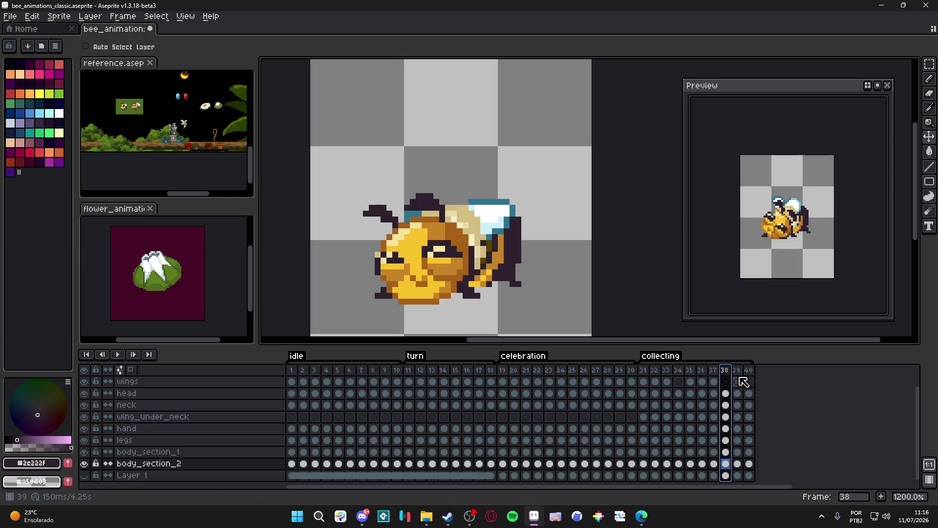
On frame 39, shift both of the bee's dark back sections one pixel right
{"action": "left_click", "coordinate": [737, 370]}
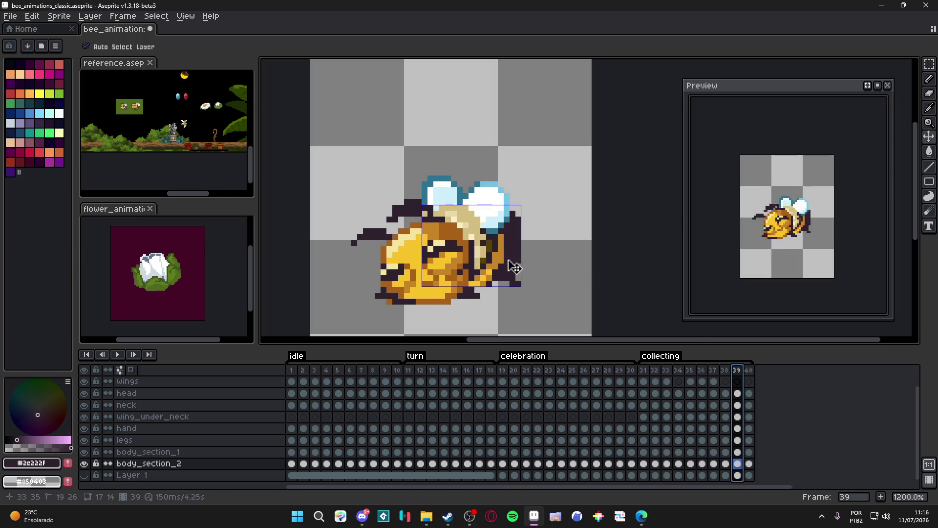
{"action": "left_click", "coordinate": [506, 268], "text": "ctrl"}
{"action": "left_click_drag", "start_coordinate": [506, 268], "coordinate": [520, 258]}
{"action": "left_click", "coordinate": [521, 258], "text": "ctrl"}
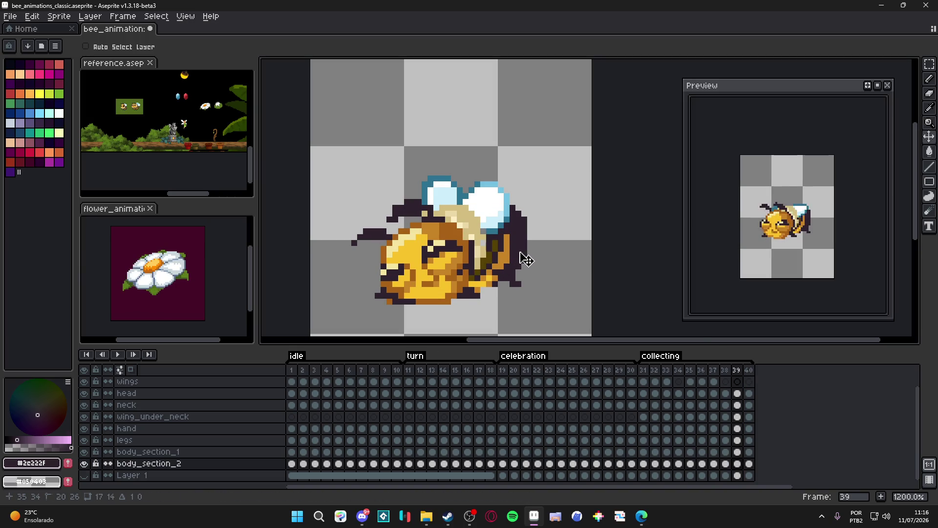
On frame 40, shift both back sections one pixel right as well
{"action": "left_click", "coordinate": [749, 370]}
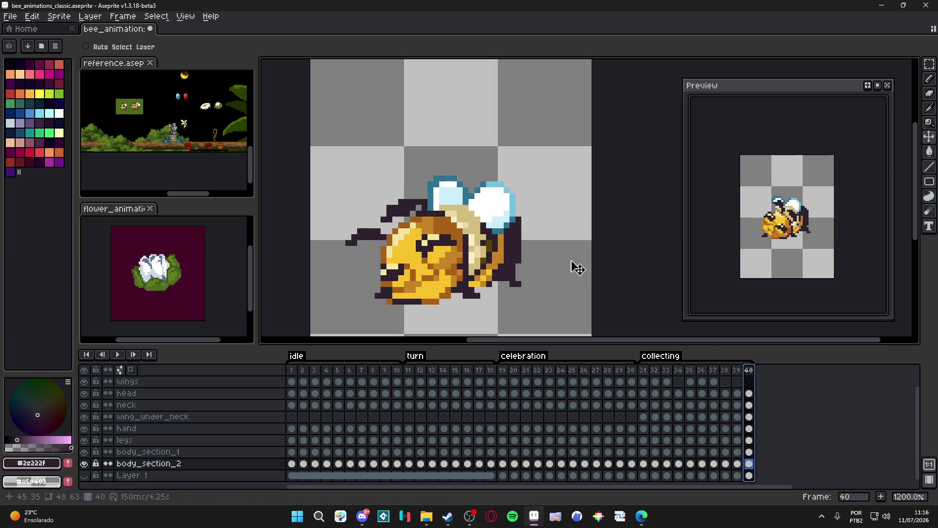
{"action": "left_click", "coordinate": [503, 264], "text": "ctrl"}
{"action": "left_click_drag", "start_coordinate": [504, 265], "coordinate": [523, 262]}
{"action": "left_click", "coordinate": [518, 258], "text": "ctrl"}
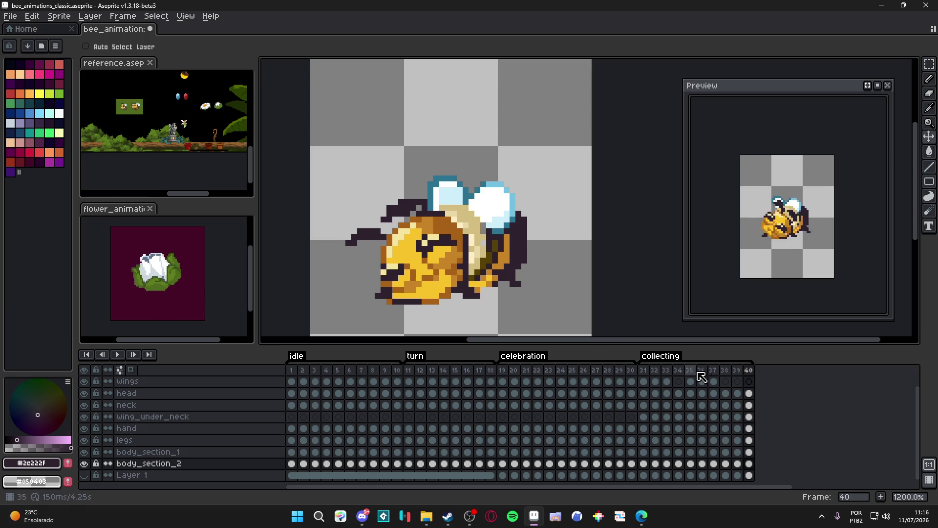
{"action": "key", "text": "ctrl"}
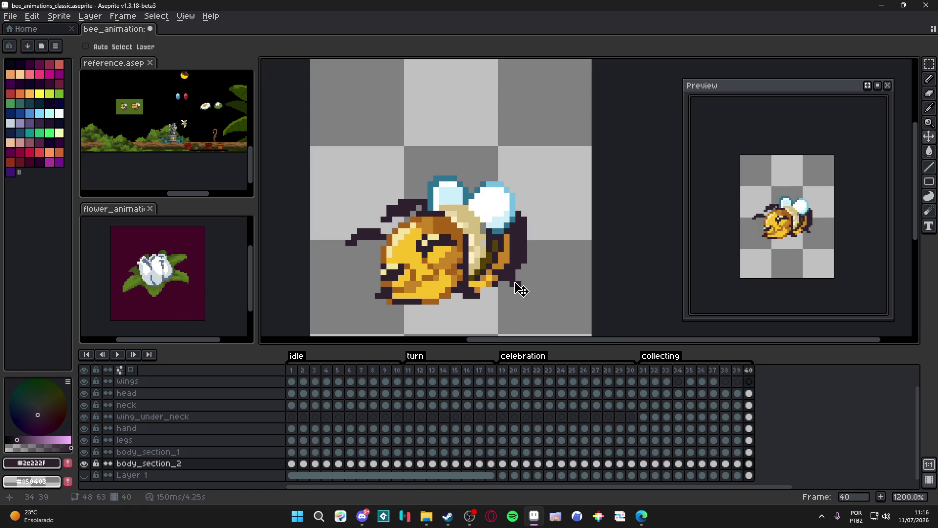
Nudge the bee's legs one pixel right, then review collecting frames 31–36
{"action": "left_click", "coordinate": [517, 285], "text": "ctrl"}
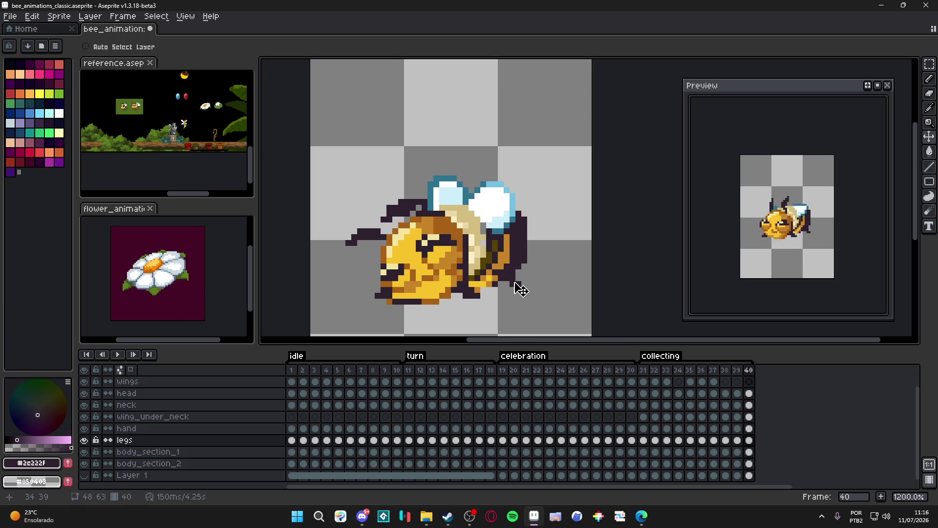
{"action": "left_click_drag", "start_coordinate": [519, 288], "coordinate": [525, 287]}
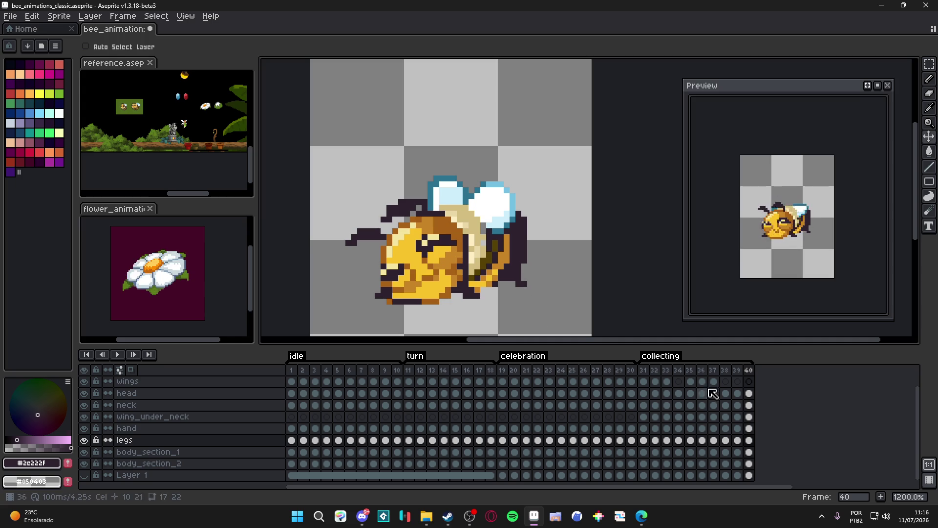
{"action": "left_click", "coordinate": [644, 370]}
{"action": "key", "text": "Right"}
{"action": "key", "text": "Right"}
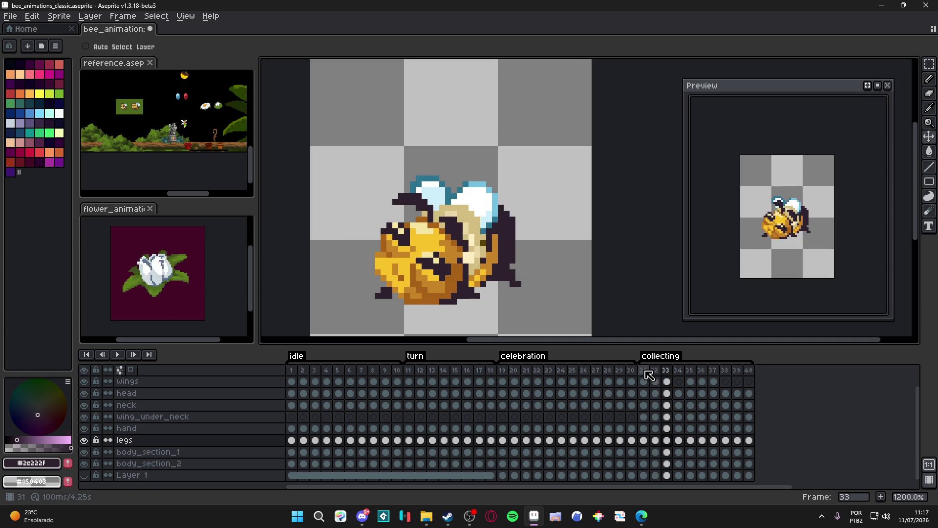
{"action": "key", "text": "Left"}
{"action": "key", "text": "Right"}
{"action": "key", "text": "Left"}
{"action": "key", "text": "Right"}
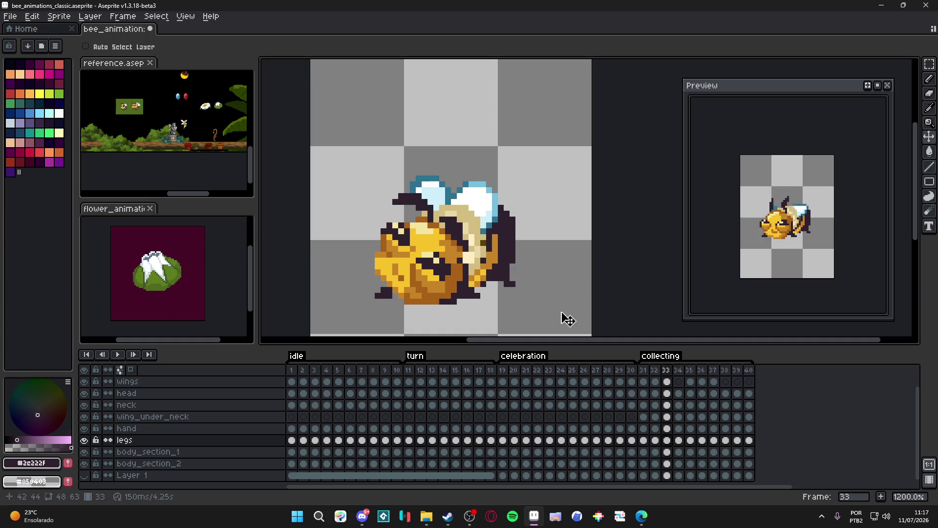
{"action": "key", "text": "Right"}
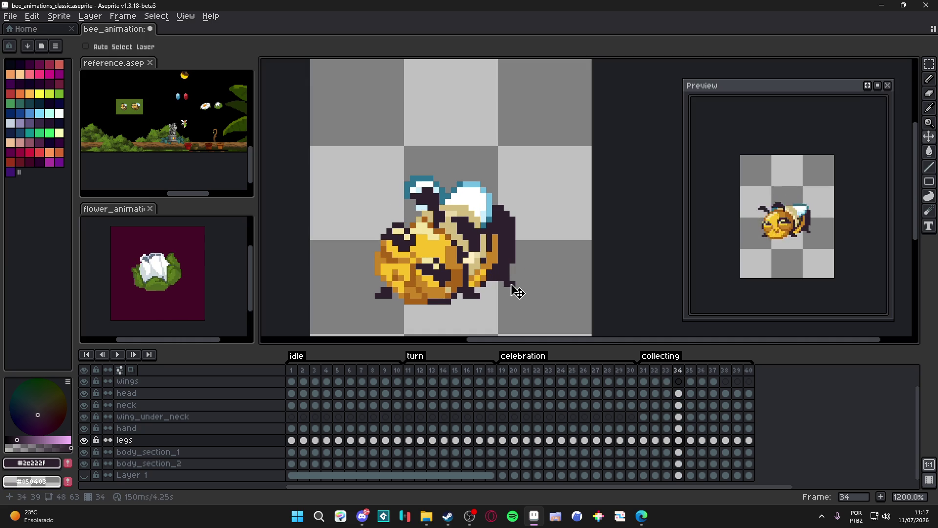
{"action": "key", "text": "Right"}
{"action": "key", "text": "Right"}
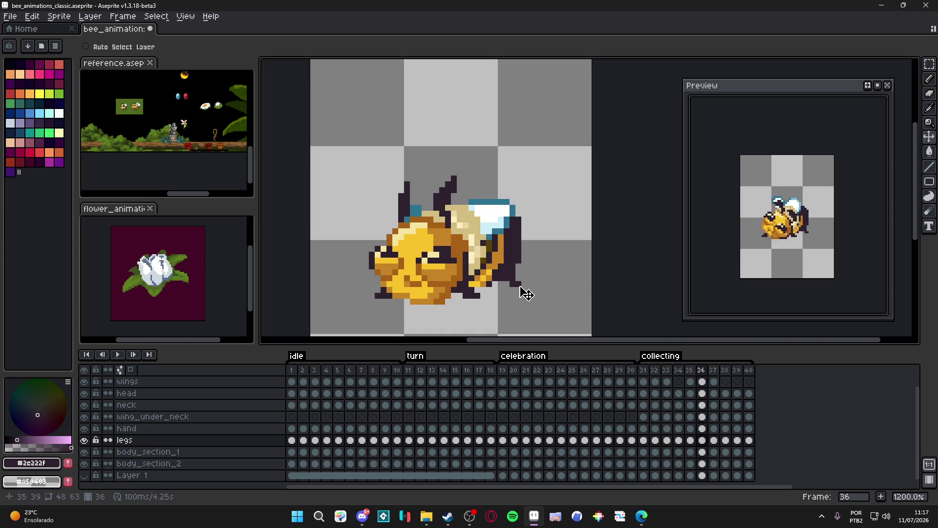
{"action": "key", "text": "Left"}
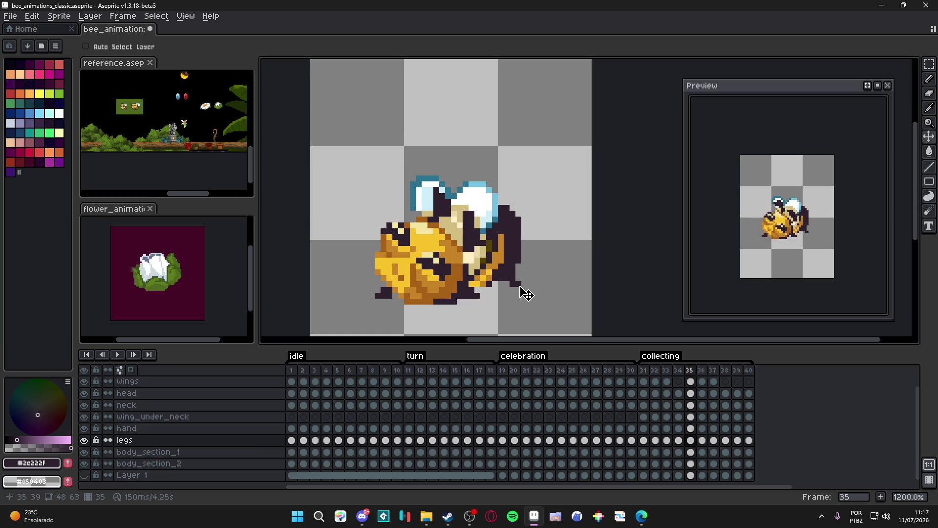
Move the legs up and right on frame 39 and save the bee animation file
{"action": "key", "text": "ctrl+s"}
{"action": "key", "text": "Right"}
{"action": "key", "text": "Right"}
{"action": "key", "text": "Right"}
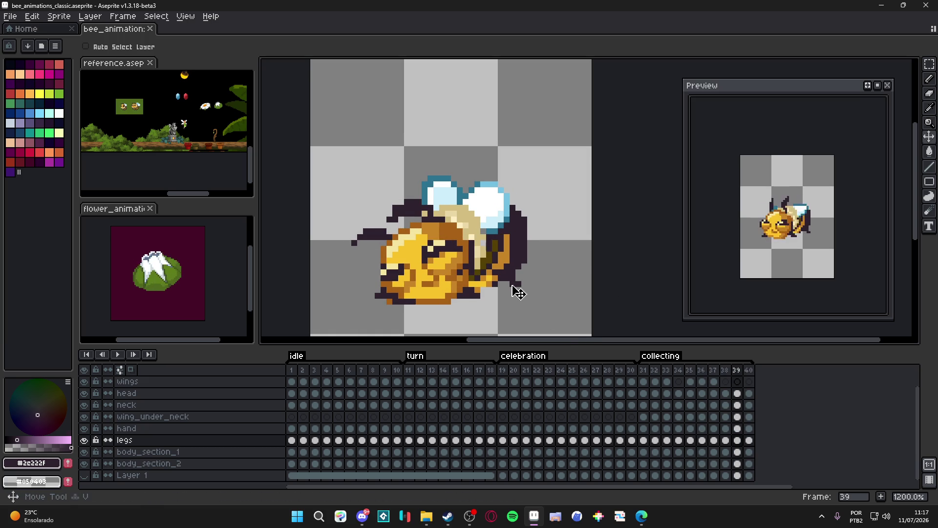
{"action": "left_click_drag", "start_coordinate": [518, 293], "coordinate": [522, 287]}
{"action": "key", "text": "ctrl+s"}
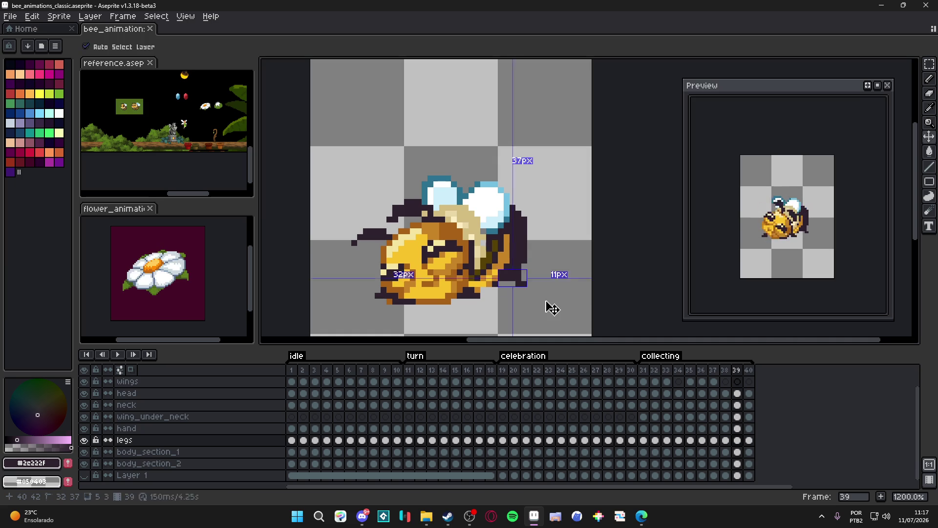
{"action": "key", "text": "ctrl+s"}
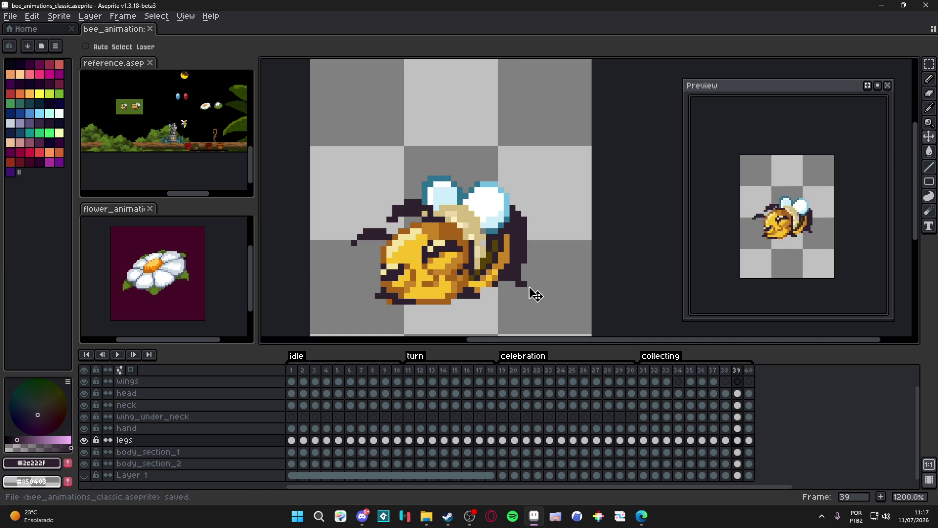
Review collecting frames 32 through 36
{"action": "left_click", "coordinate": [655, 370]}
{"action": "key", "text": "Right"}
{"action": "key", "text": "Right"}
{"action": "key", "text": "Right"}
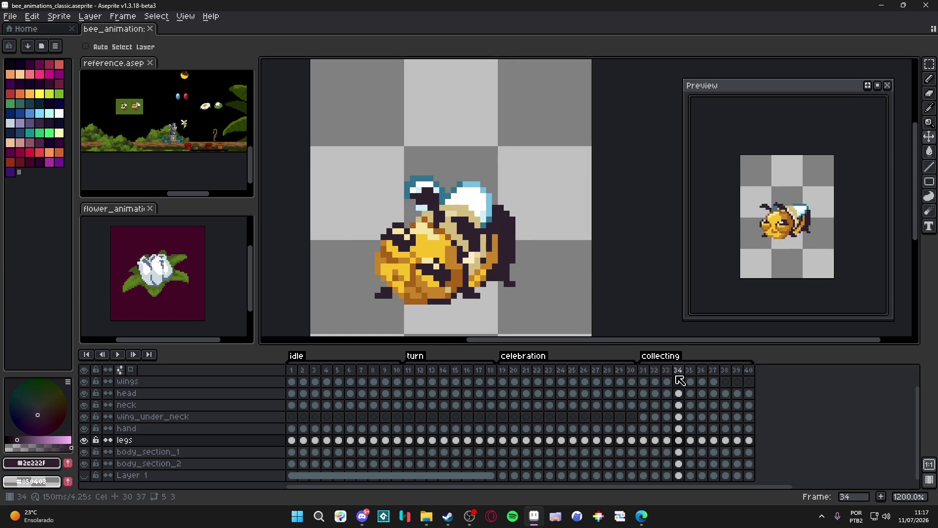
{"action": "key", "text": "Right"}
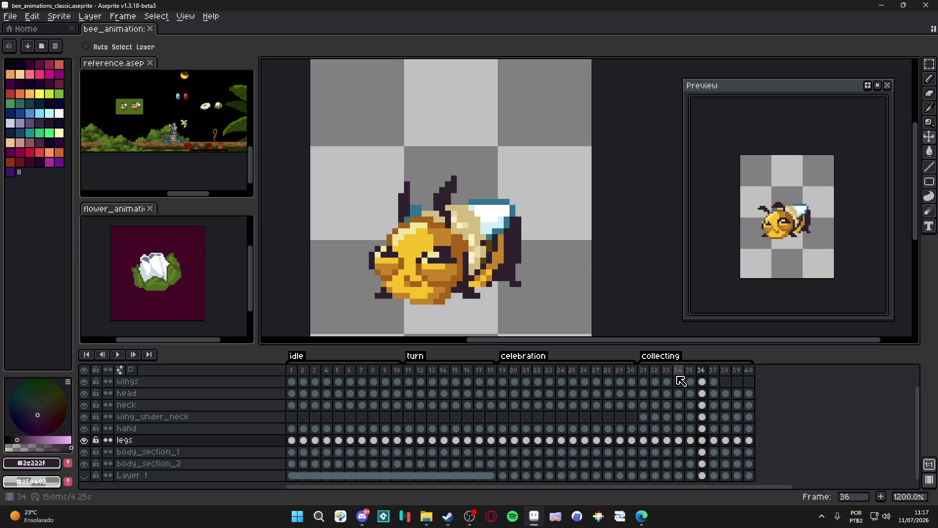
{"action": "key", "text": "Left"}
{"action": "key", "text": "Left"}
{"action": "key", "text": "Left"}
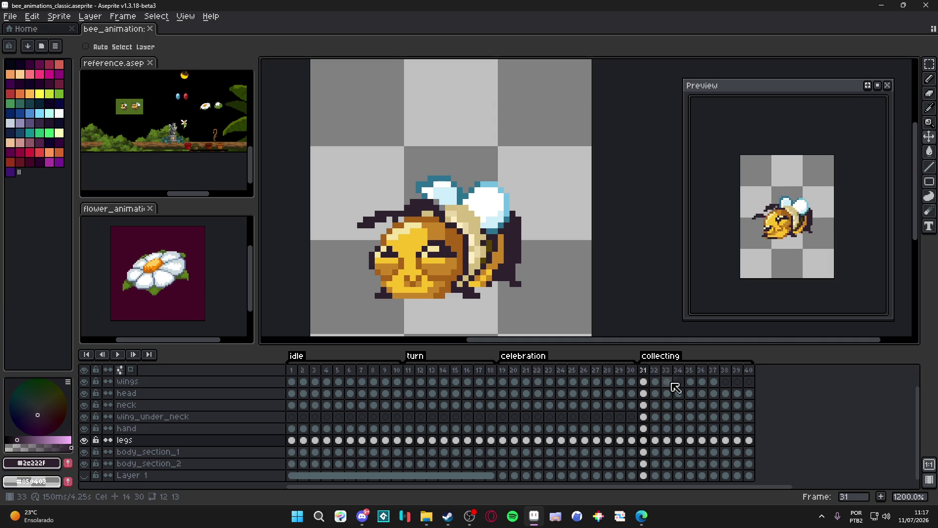
Zoom into frame 35, select the bee's body layer and switch to the Pencil
{"action": "left_click", "coordinate": [655, 371]}
{"action": "key", "text": "Right"}
{"action": "key", "text": "Right"}
{"action": "key", "text": "Right"}
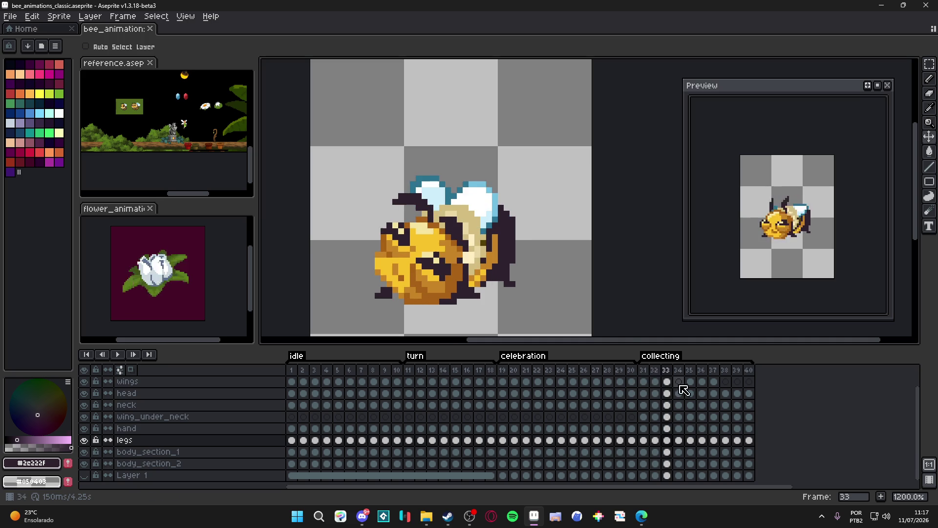
{"action": "scroll", "coordinate": [486, 257], "scroll_direction": "up", "scroll_amount": 2}
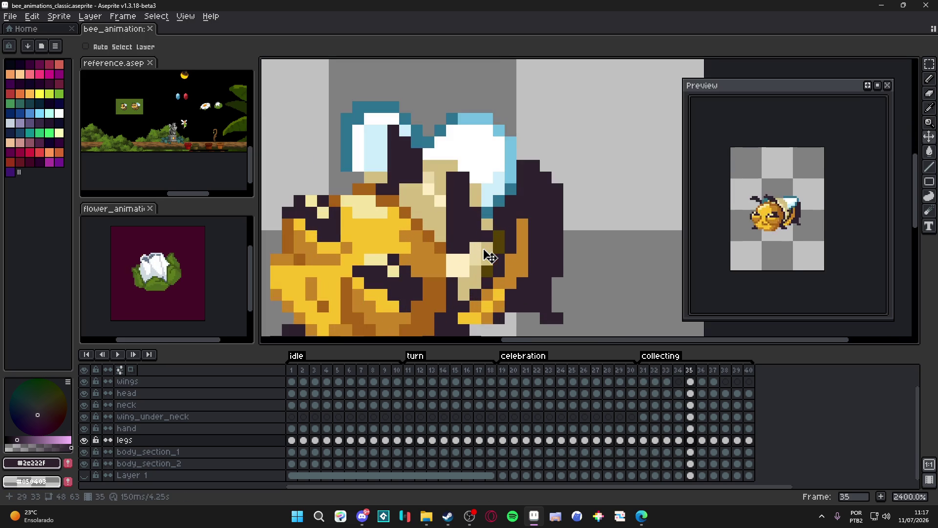
{"action": "left_click", "coordinate": [487, 257], "text": "ctrl"}
{"action": "key", "text": "b"}
{"action": "scroll", "coordinate": [494, 261], "scroll_direction": "down", "scroll_amount": 4}
{"action": "scroll", "coordinate": [500, 265], "scroll_direction": "up", "scroll_amount": 5}
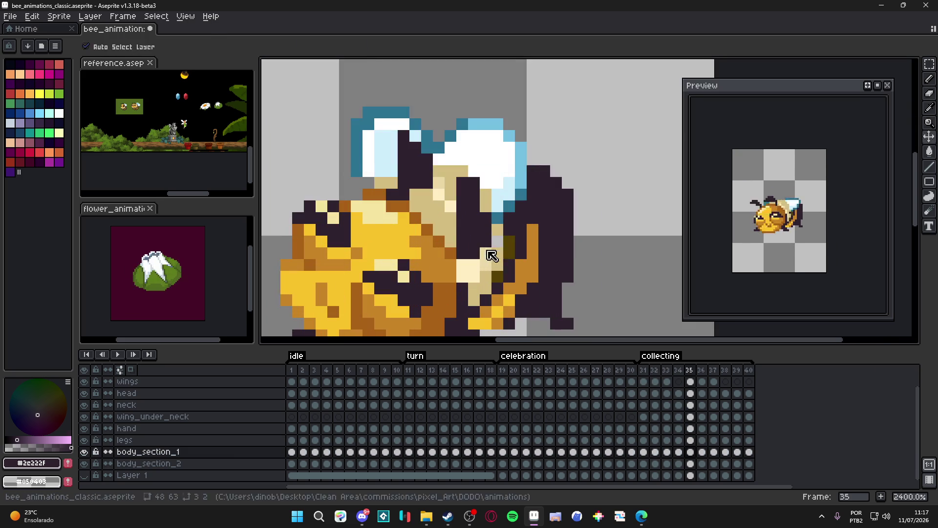
Sample the neck's tan colour, save, and draw a tan pixel on the bee's neck
{"action": "left_click", "coordinate": [496, 239], "text": "ctrl"}
{"action": "left_click", "coordinate": [495, 238], "text": "alt"}
{"action": "scroll", "coordinate": [496, 239], "scroll_direction": "down", "scroll_amount": 5}
{"action": "key", "text": "ctrl+s"}
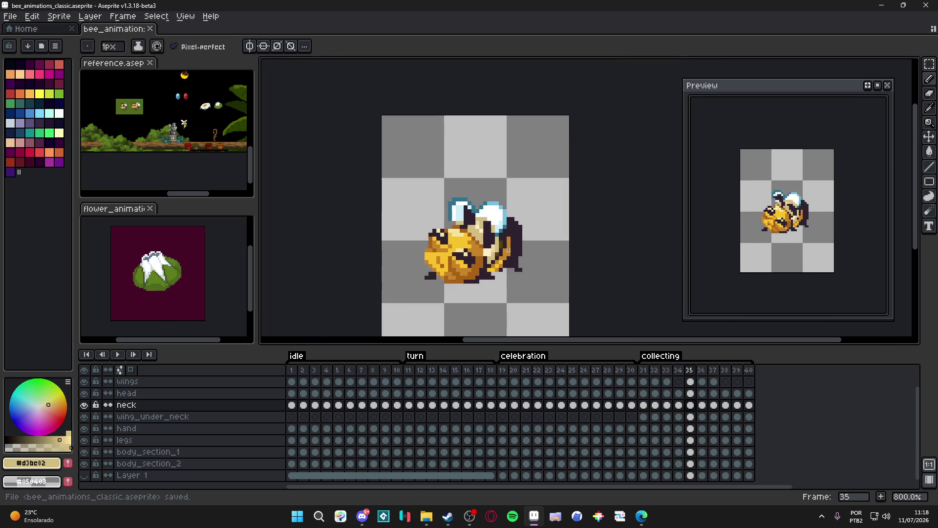
{"action": "key", "text": "Right"}
{"action": "key", "text": "Right"}
{"action": "key", "text": "Right"}
{"action": "key", "text": "Right"}
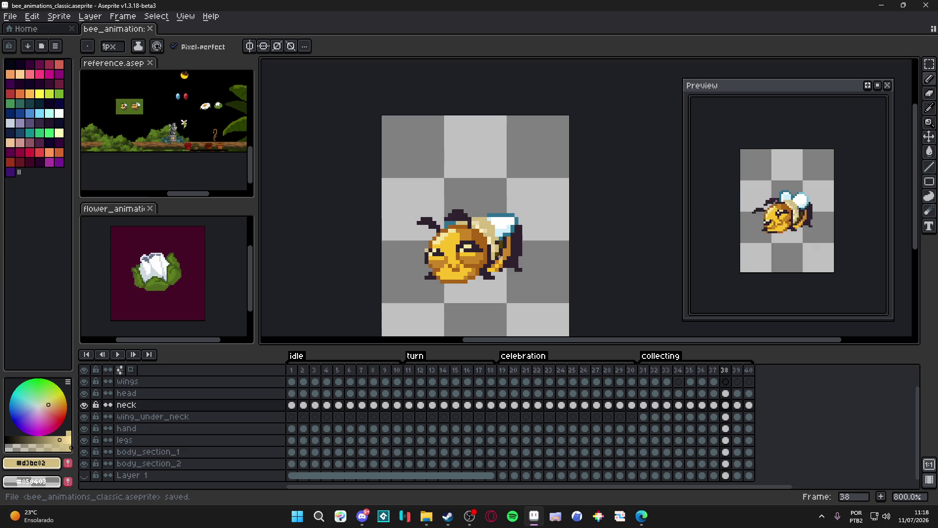
{"action": "key", "text": "Right"}
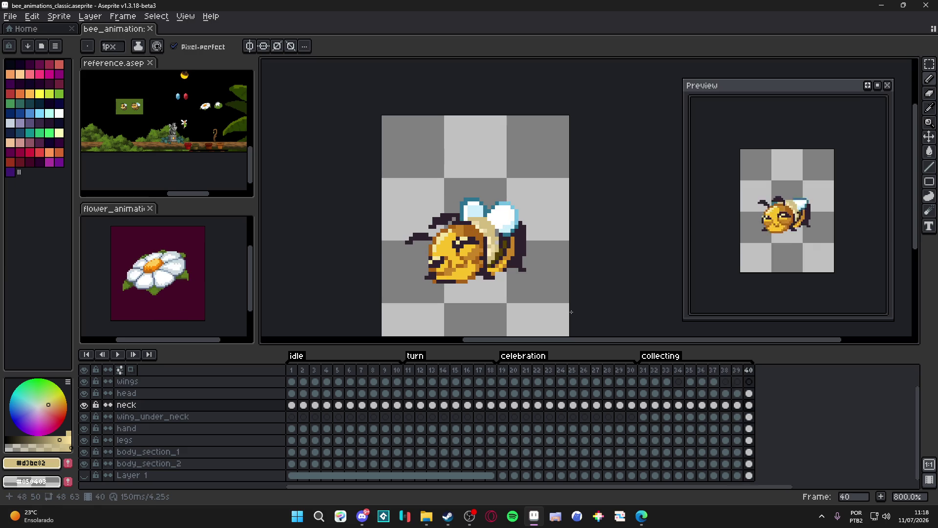
{"action": "key", "text": "Left"}
{"action": "scroll", "coordinate": [516, 273], "scroll_direction": "up", "scroll_amount": 6}
{"action": "key", "text": "alt"}
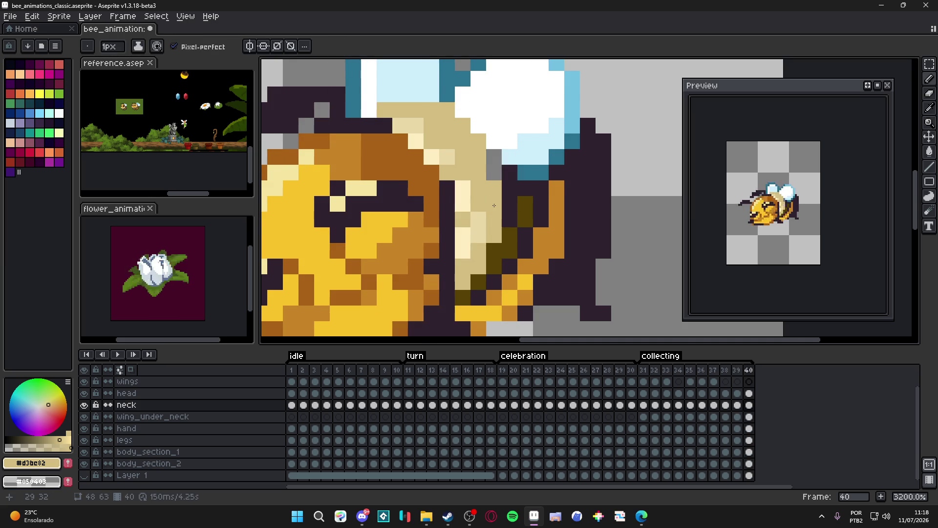
{"action": "left_click", "coordinate": [521, 271]}
{"action": "scroll", "coordinate": [521, 271], "scroll_direction": "down", "scroll_amount": 4}
Compare frames 38–40, sample the dark outline colour, return to frame 36 and save
{"action": "key", "text": "Left"}
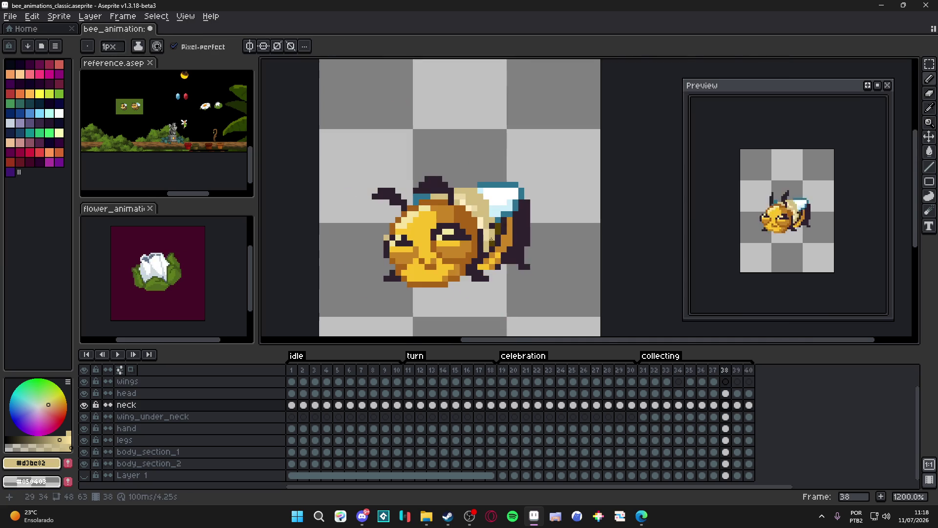
{"action": "scroll", "coordinate": [498, 247], "scroll_direction": "up", "scroll_amount": 1}
{"action": "key", "text": "Left"}
{"action": "key", "text": "Right"}
{"action": "key", "text": "Left"}
{"action": "key", "text": "Right"}
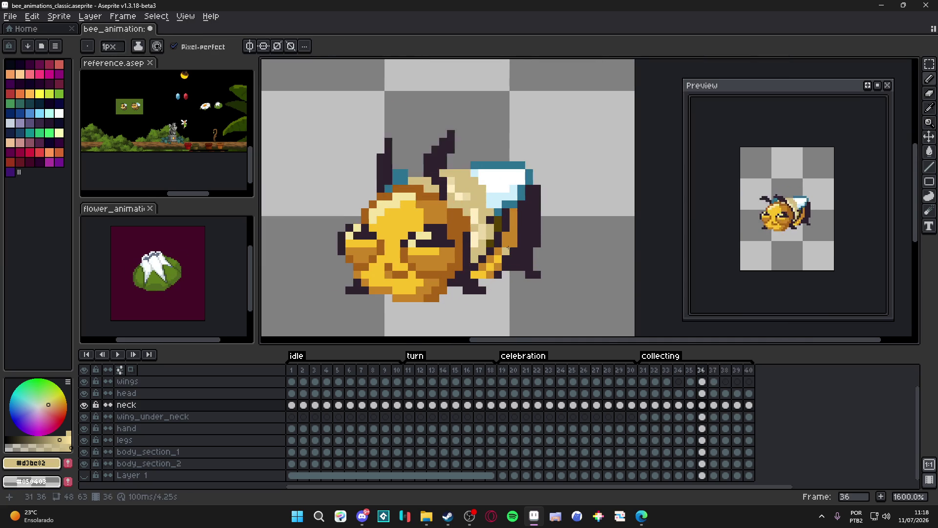
{"action": "key", "text": "Right"}
{"action": "key", "text": "Right"}
{"action": "scroll", "coordinate": [513, 259], "scroll_direction": "up", "scroll_amount": 3}
{"action": "left_click", "coordinate": [519, 269], "text": "alt"}
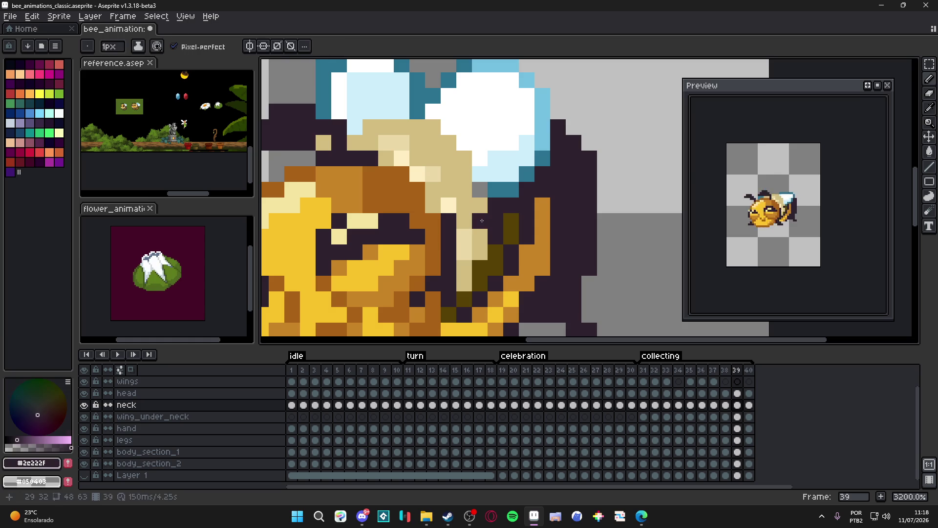
{"action": "key", "text": "Left"}
{"action": "key", "text": "Right"}
{"action": "key", "text": "Left"}
{"action": "key", "text": "Left"}
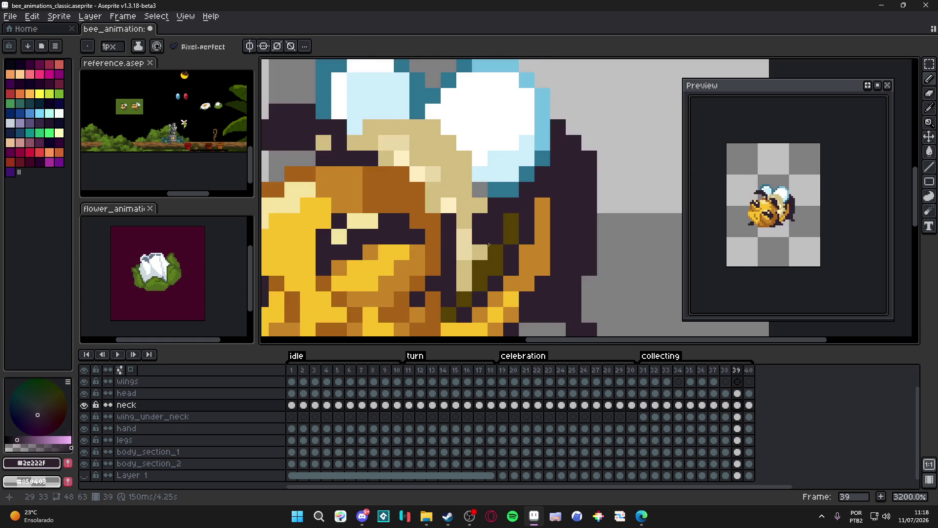
{"action": "key", "text": "Left"}
{"action": "key", "text": "Left"}
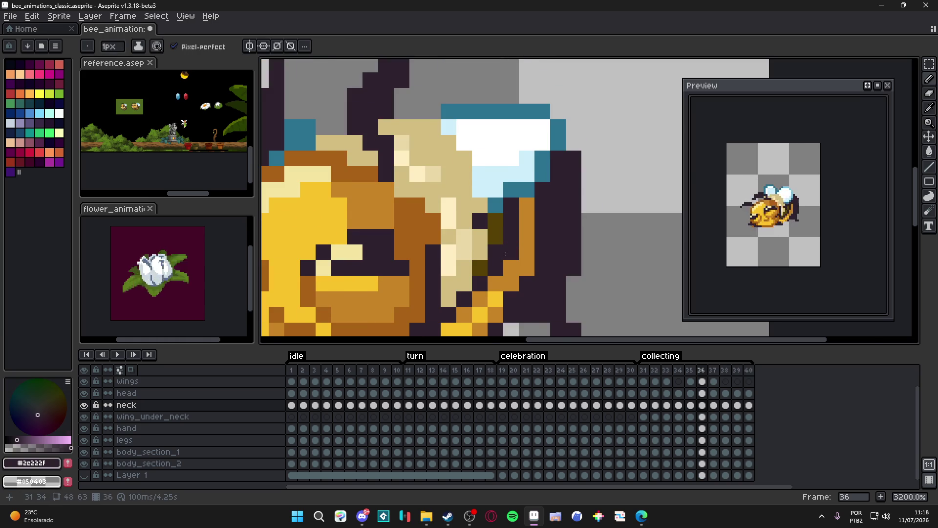
{"action": "scroll", "coordinate": [508, 245], "scroll_direction": "down", "scroll_amount": 3}
{"action": "left_click_drag", "start_coordinate": [511, 246], "coordinate": [503, 243]}
{"action": "key", "text": "ctrl+s"}
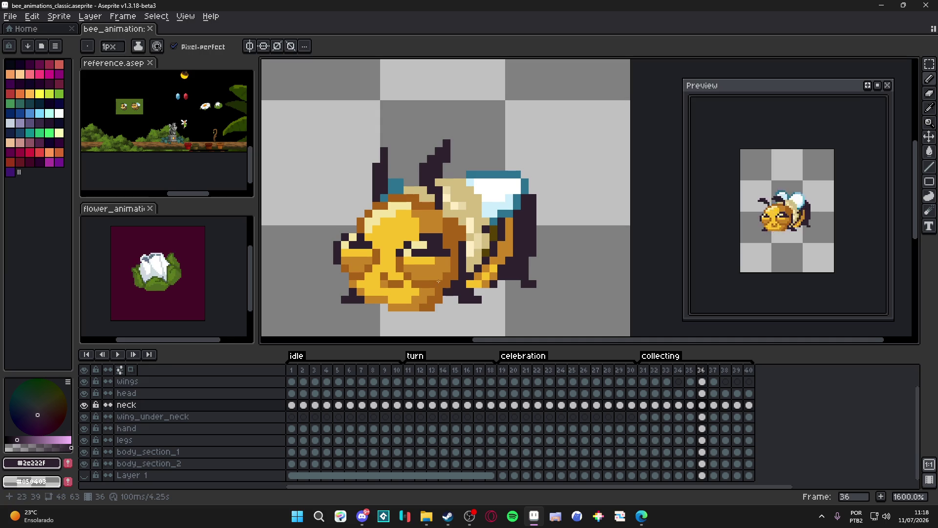
Save, then try dark pixels on the bee's rear tip and undo them
{"action": "scroll", "coordinate": [442, 251], "scroll_direction": "down", "scroll_amount": 2}
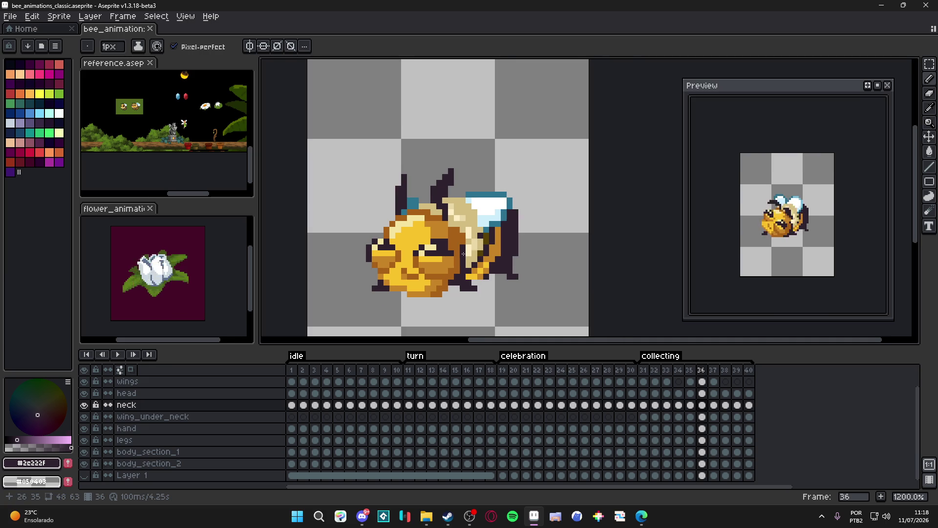
{"action": "key", "text": "ctrl+s"}
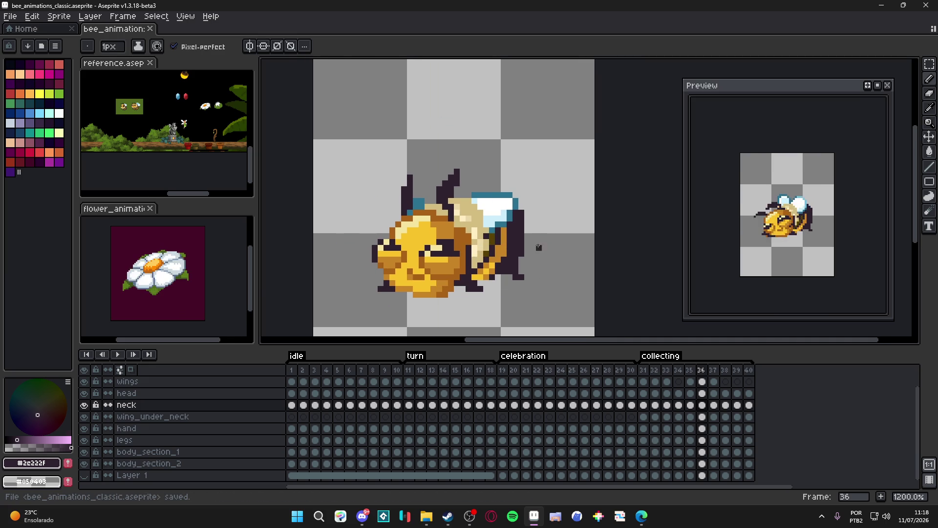
{"action": "key", "text": "g"}
{"action": "key", "text": "v"}
{"action": "key", "text": "b"}
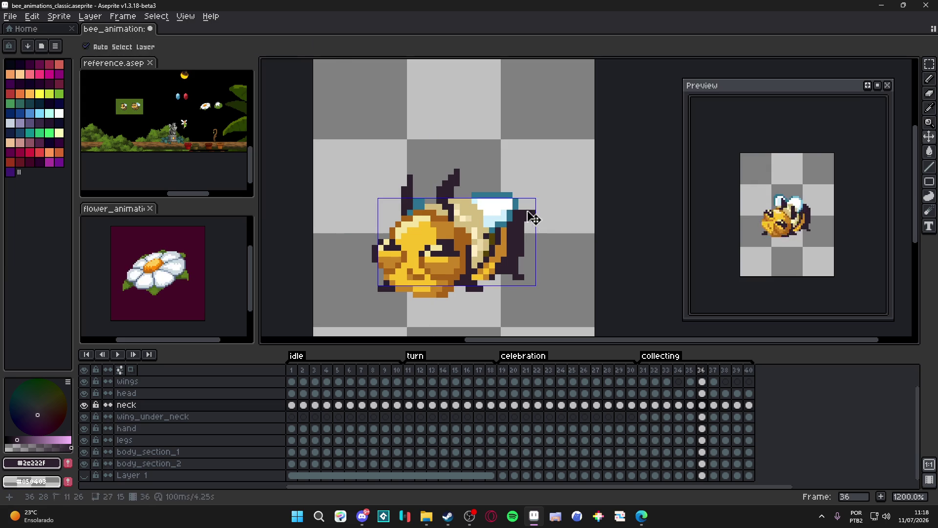
{"action": "key", "text": "ctrl+z"}
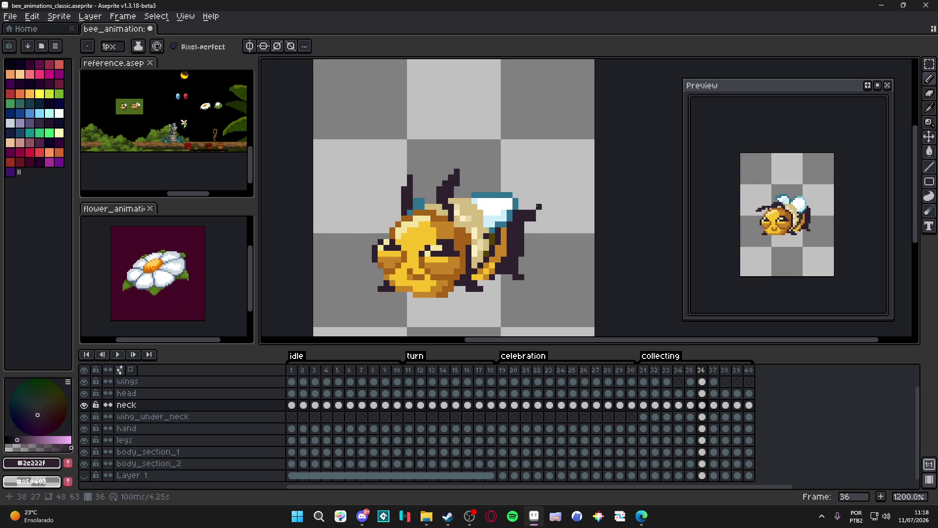
{"action": "left_click", "coordinate": [537, 206]}
{"action": "left_click_drag", "start_coordinate": [540, 209], "coordinate": [545, 210]}
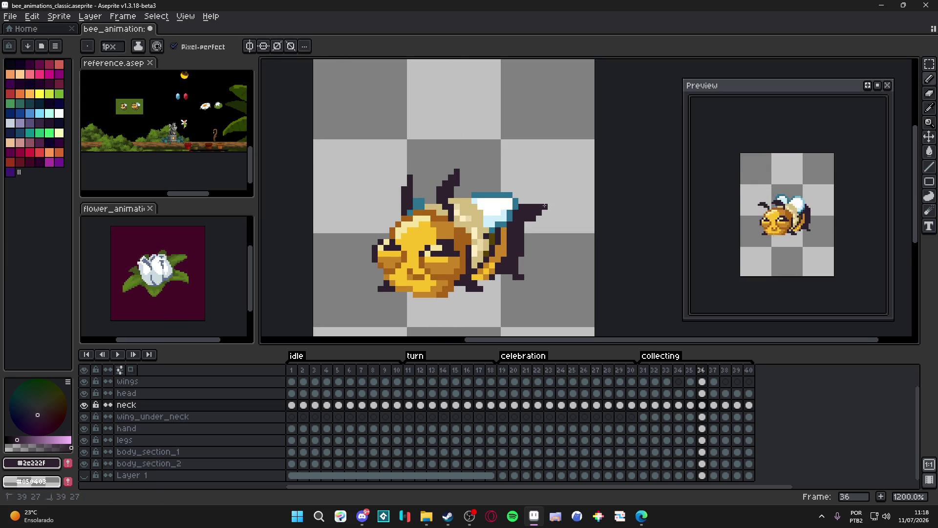
{"action": "scroll", "coordinate": [547, 218], "scroll_direction": "down", "scroll_amount": 2}
{"action": "key", "text": "ctrl+z"}
{"action": "key", "text": "ctrl+z"}
{"action": "key", "text": "ctrl+z"}
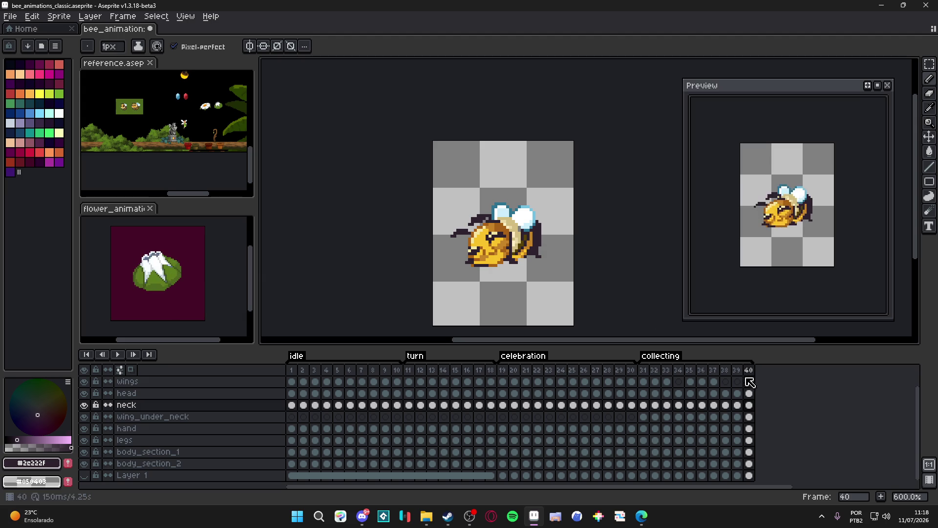
Check collecting frames 31–34, save the sprite, and return to frame 31
{"action": "left_click", "coordinate": [643, 370]}
{"action": "left_click", "coordinate": [656, 373]}
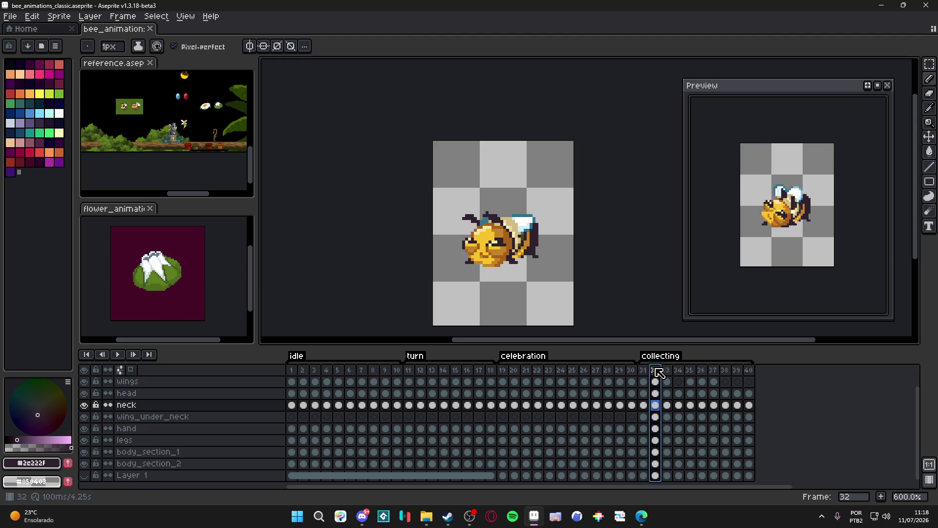
{"action": "left_click", "coordinate": [668, 371]}
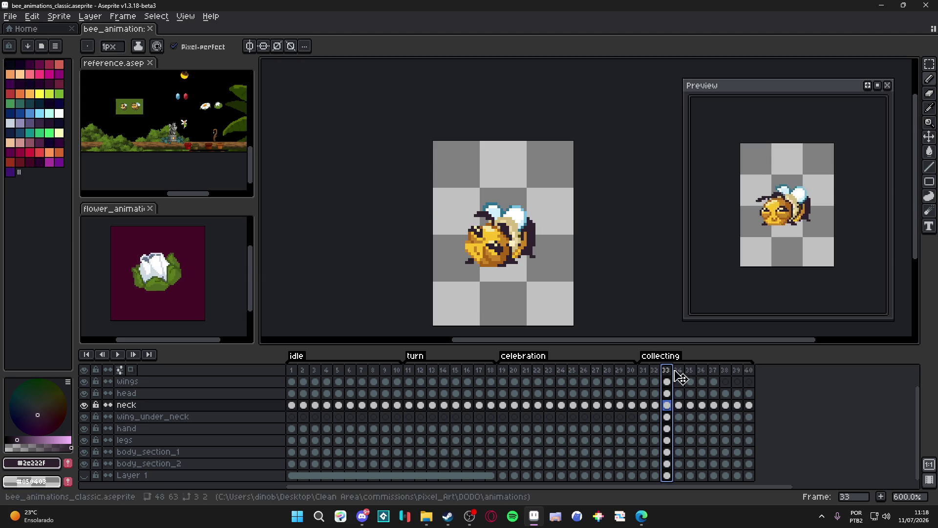
{"action": "left_click", "coordinate": [678, 373]}
{"action": "key", "text": "ctrl+s"}
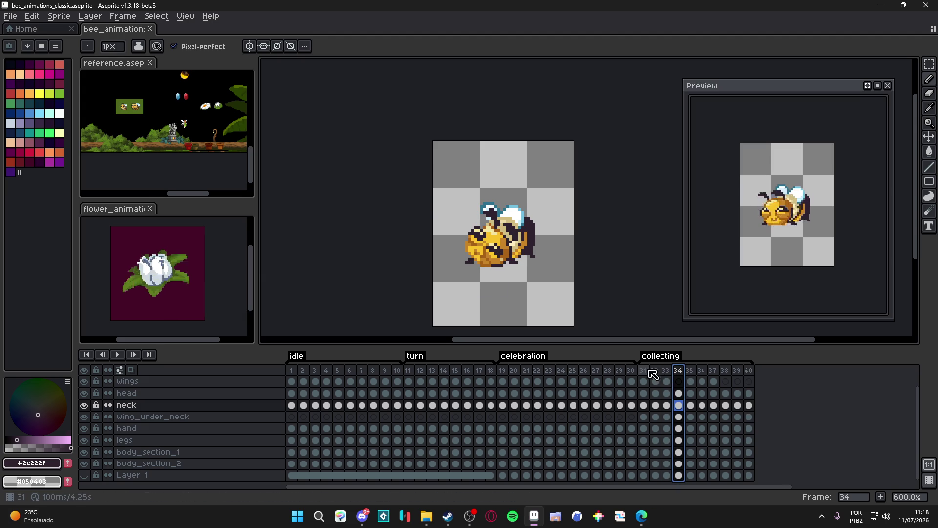
{"action": "left_click", "coordinate": [644, 371]}
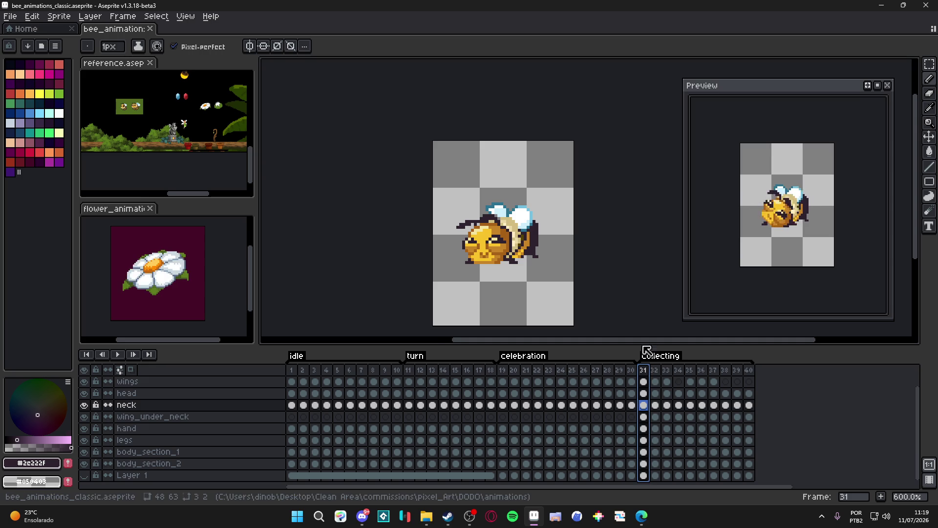
{"action": "scroll", "coordinate": [758, 259], "scroll_direction": "down", "scroll_amount": 2}
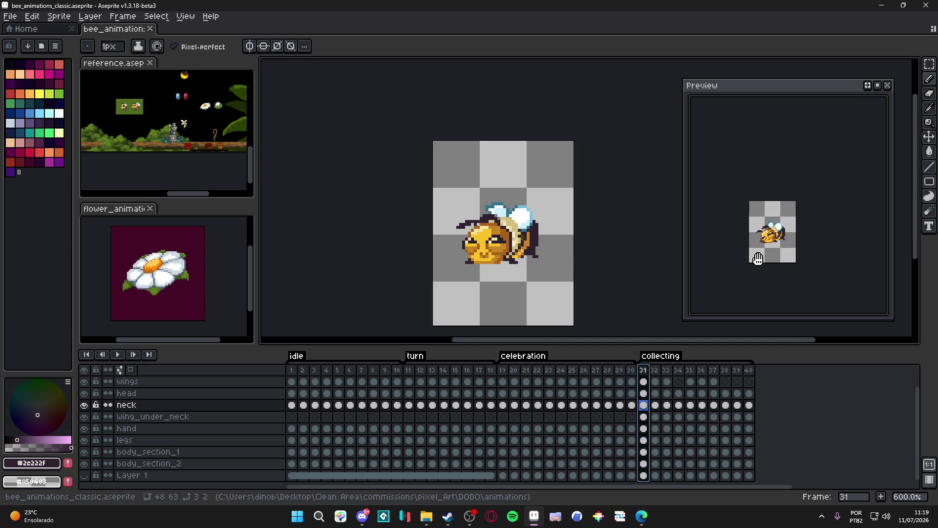
{"action": "scroll", "coordinate": [758, 259], "scroll_direction": "up", "scroll_amount": 1}
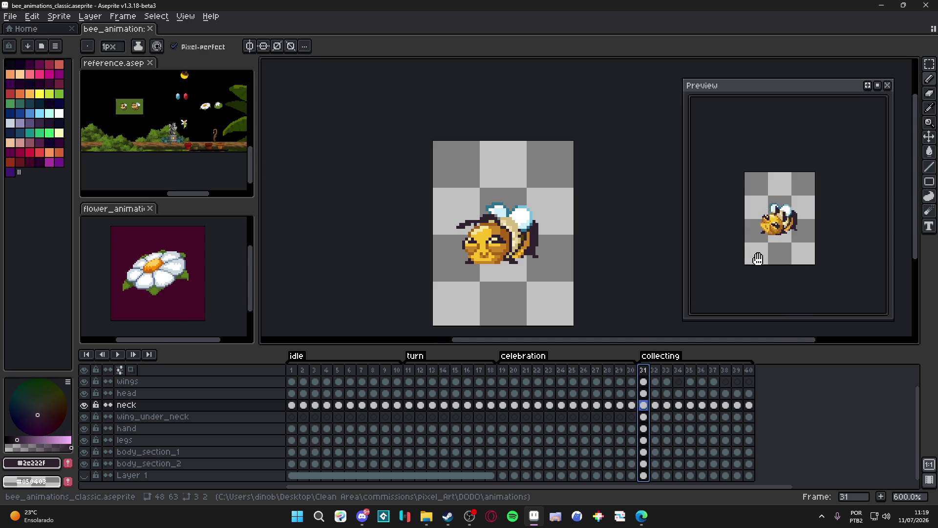
{"action": "scroll", "coordinate": [599, 269], "scroll_direction": "up", "scroll_amount": 1}
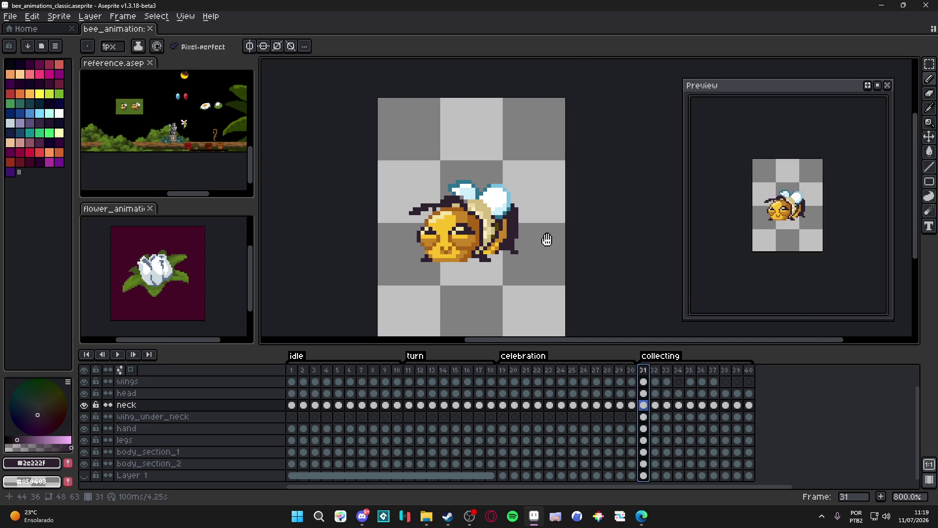
{"action": "key", "text": "ctrl+s"}
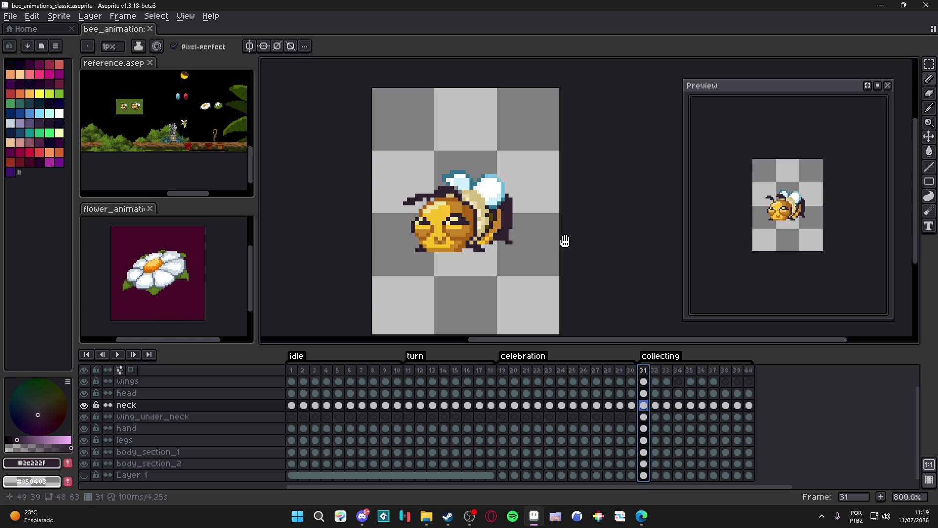
Step to frame 34 and darken a few pixels on the bee with the Pencil
{"action": "key", "text": "v"}
{"action": "left_click", "coordinate": [656, 370]}
{"action": "key", "text": "Right"}
{"action": "key", "text": "b"}
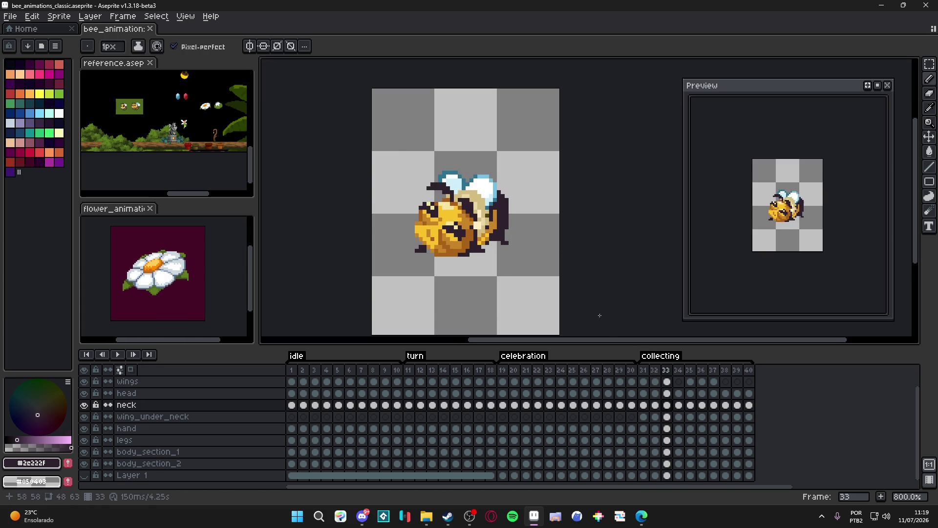
{"action": "key", "text": "Right"}
{"action": "key", "text": "Right"}
{"action": "key", "text": "Left"}
{"action": "key", "text": "Left"}
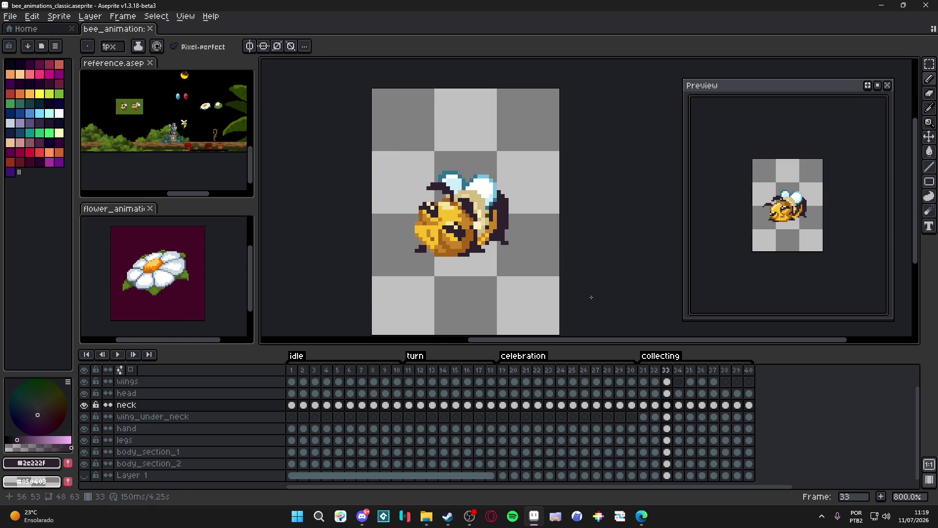
{"action": "key", "text": "Right"}
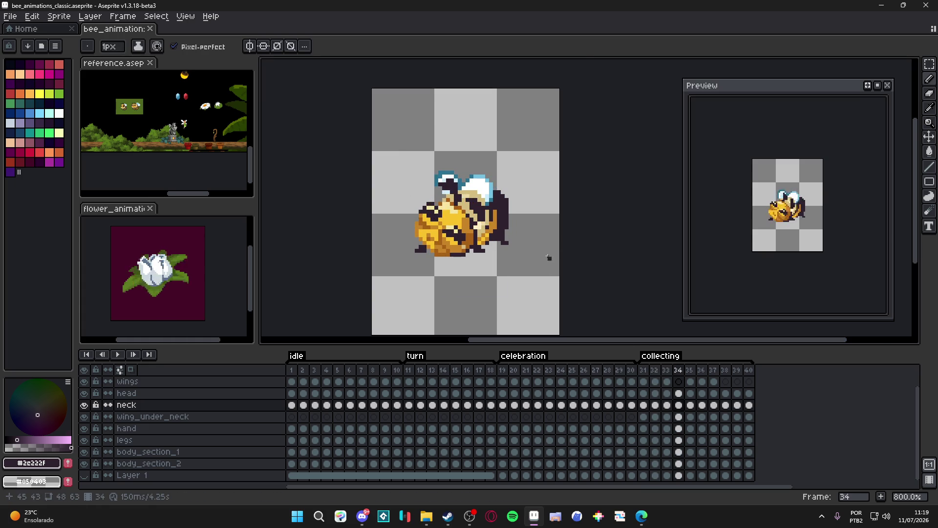
{"action": "scroll", "coordinate": [511, 225], "scroll_direction": "up", "scroll_amount": 2}
{"action": "left_click", "coordinate": [478, 244]}
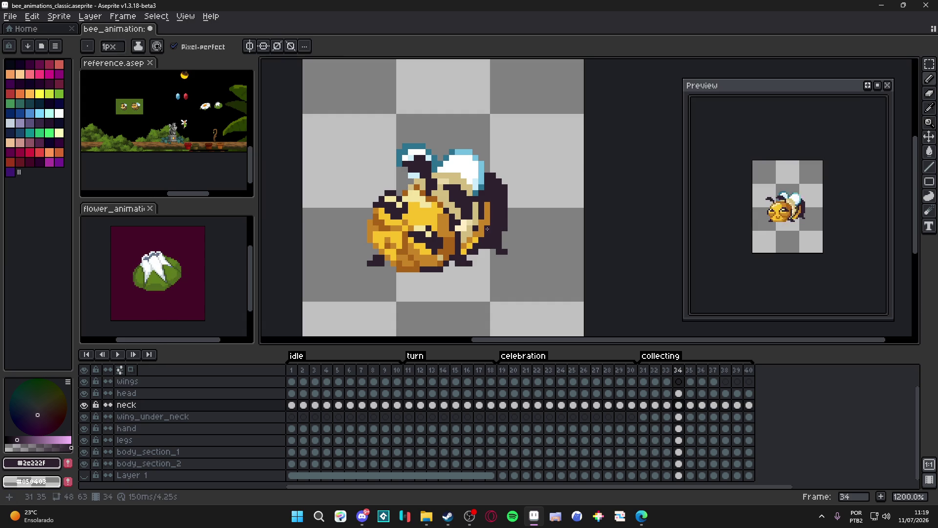
Step through frames 35–40 and pick the bee's orange #c88427 as the drawing colour
{"action": "left_click", "coordinate": [689, 371]}
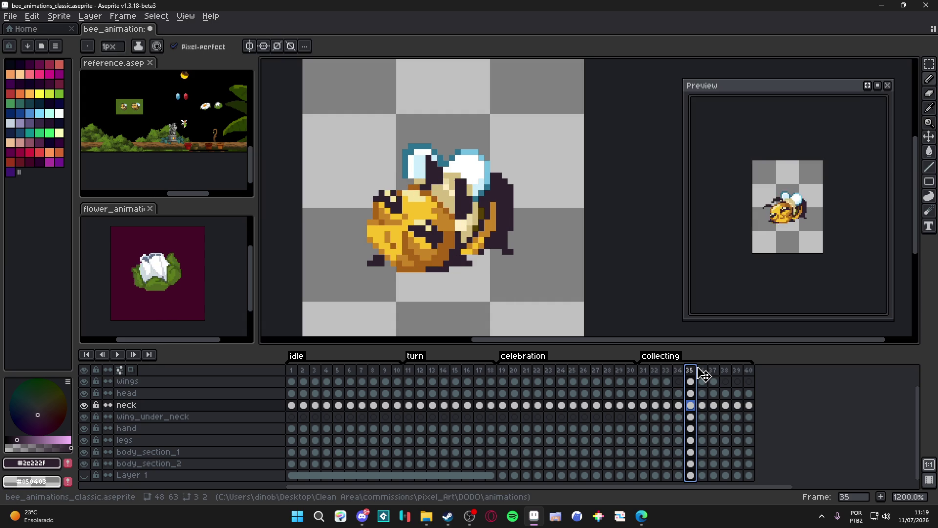
{"action": "left_click", "coordinate": [703, 372]}
{"action": "left_click", "coordinate": [715, 373]}
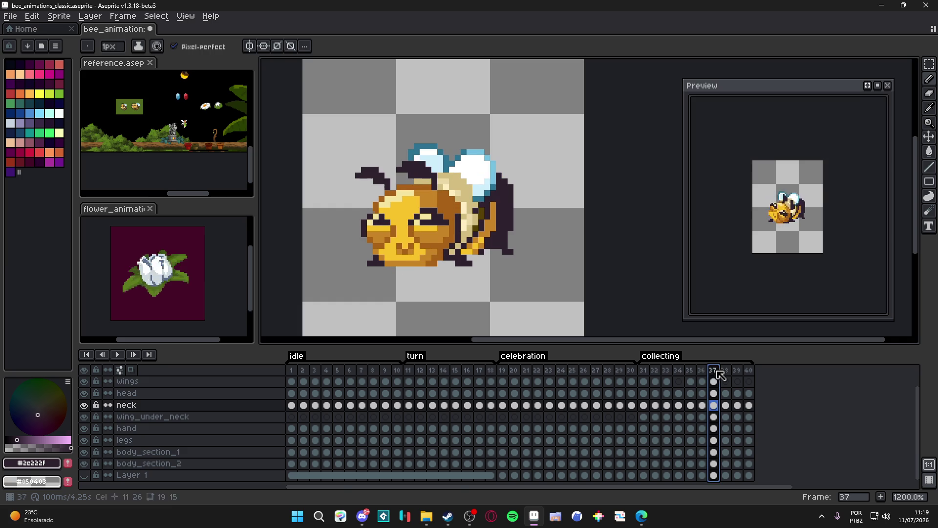
{"action": "left_click", "coordinate": [726, 374]}
{"action": "left_click", "coordinate": [738, 375]}
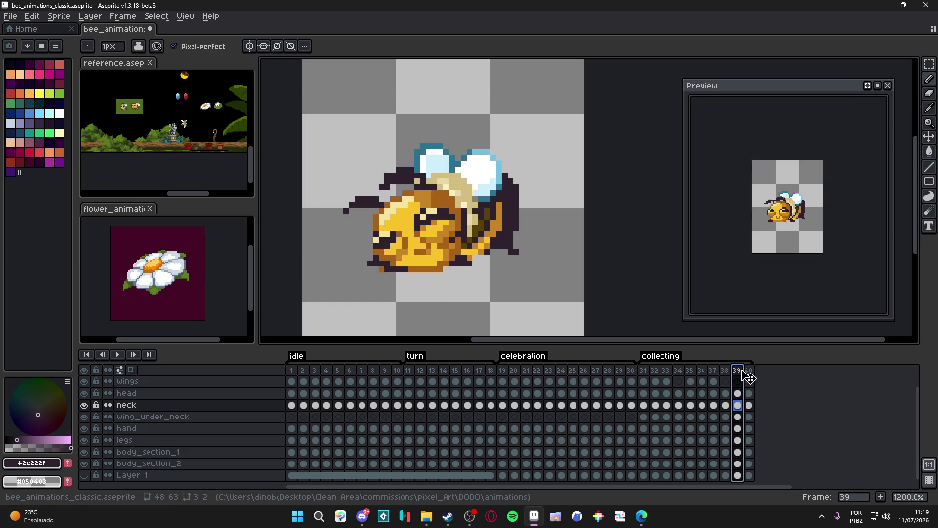
{"action": "left_click", "coordinate": [750, 372]}
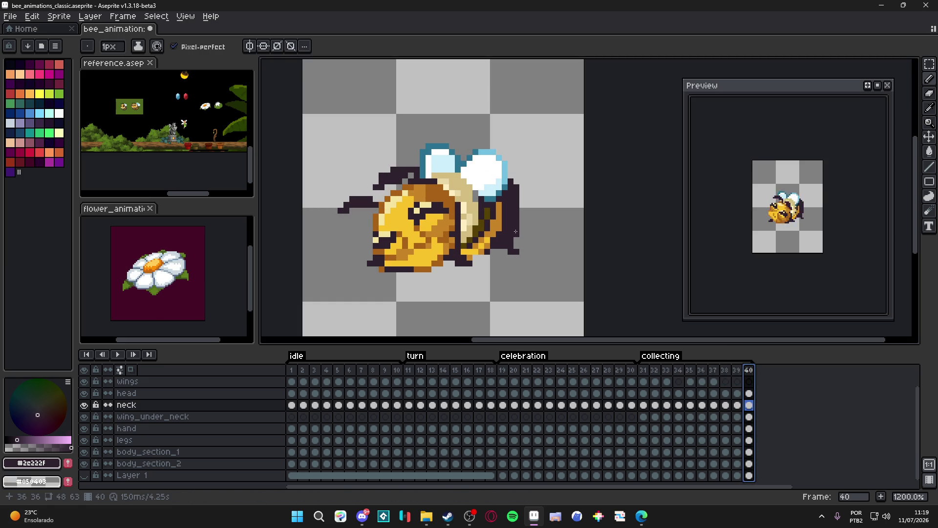
{"action": "left_click", "coordinate": [493, 236], "text": "alt"}
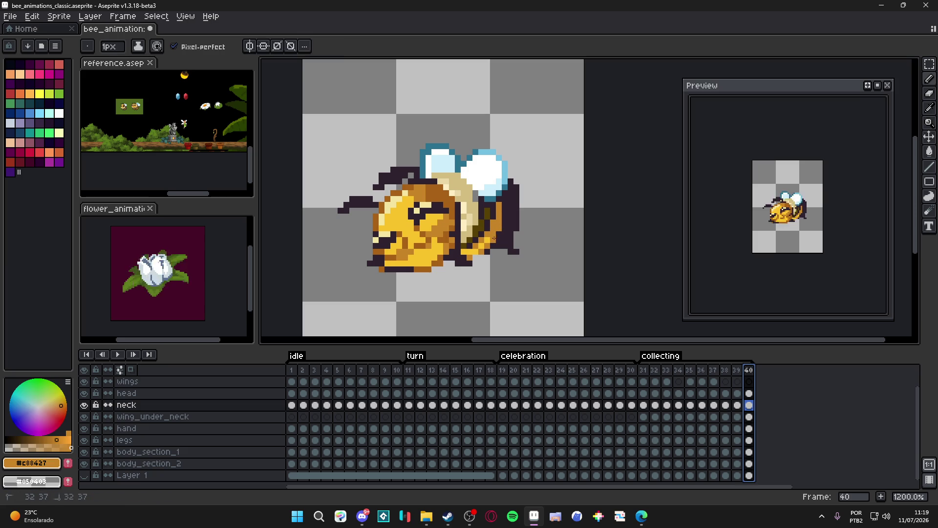
{"action": "key", "text": "Escape"}
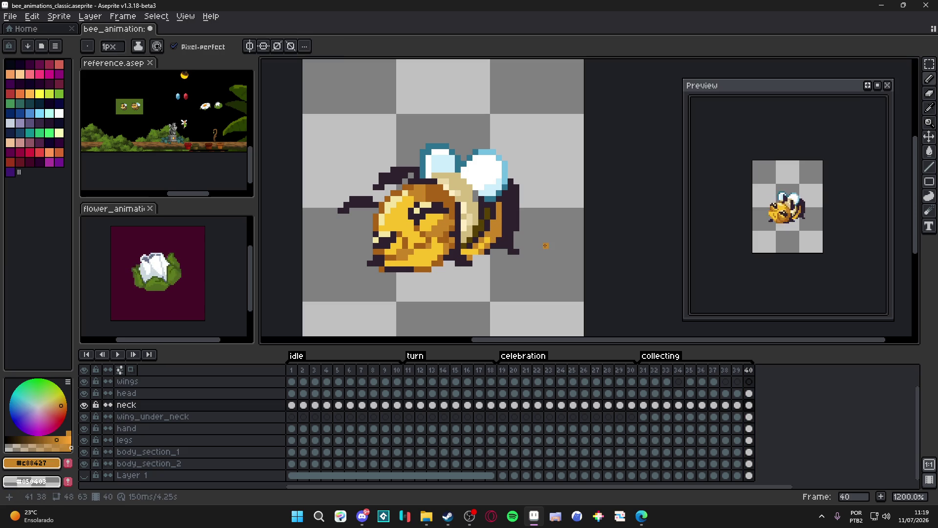
Check frames 39–40, then on frame 34 switch to the Eraser and select body_section_2
{"action": "scroll", "coordinate": [748, 218], "scroll_direction": "up", "scroll_amount": 2}
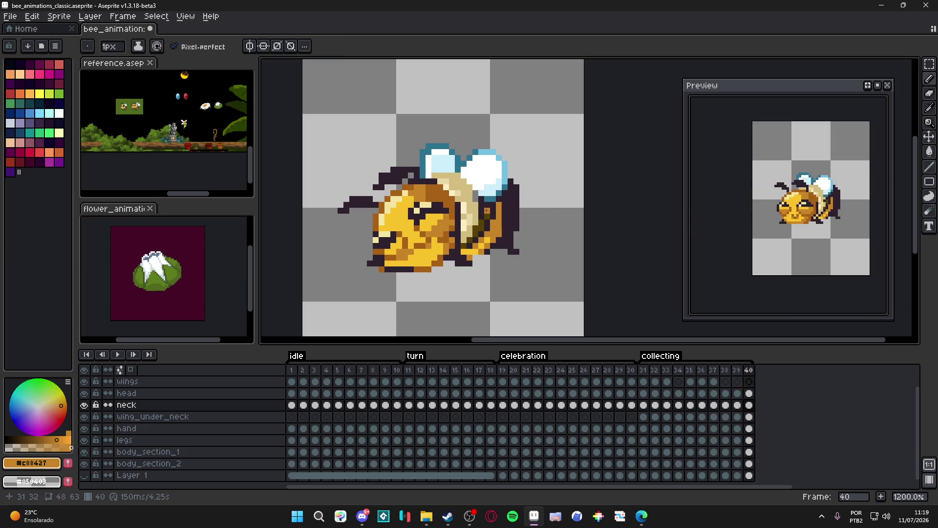
{"action": "left_click", "coordinate": [715, 370]}
{"action": "key", "text": "Right"}
{"action": "key", "text": "Right"}
{"action": "key", "text": "Right"}
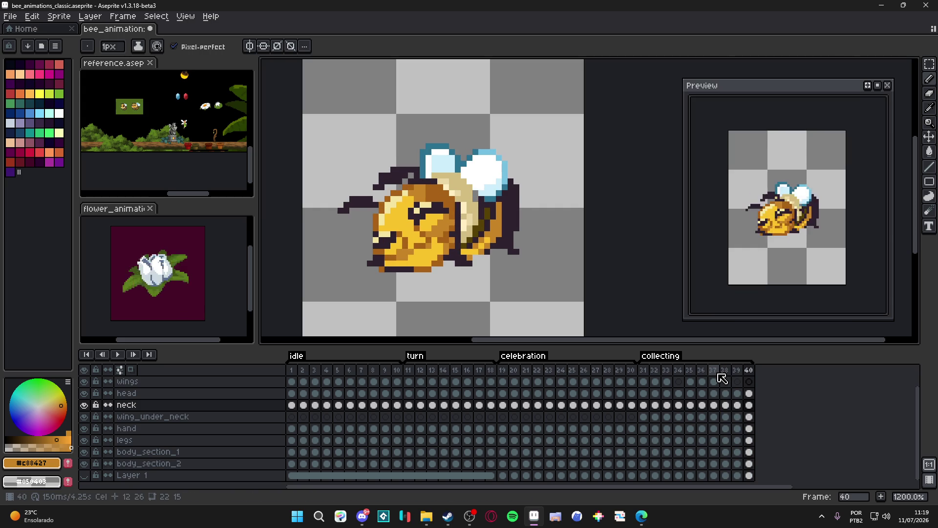
{"action": "left_click", "coordinate": [715, 370]}
{"action": "key", "text": "Right"}
{"action": "key", "text": "Right"}
{"action": "key", "text": "Right"}
{"action": "key", "text": "Left"}
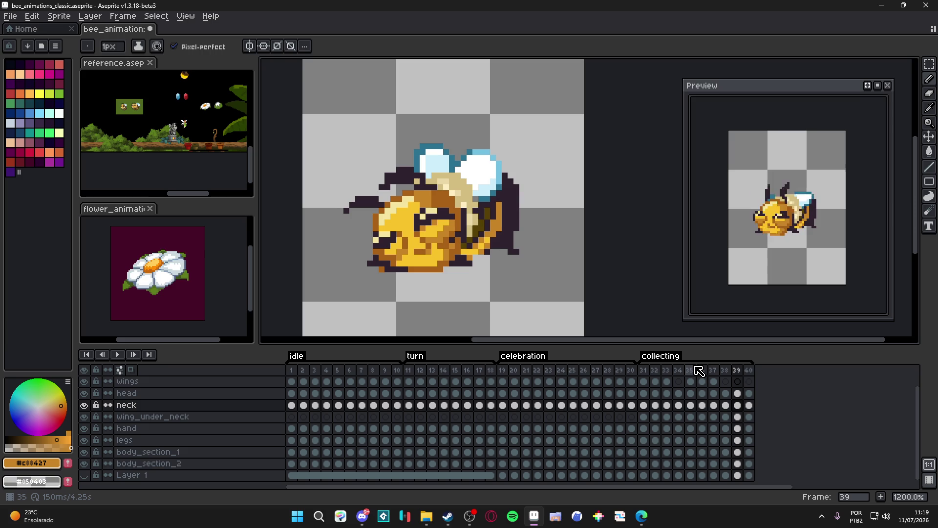
{"action": "left_click", "coordinate": [644, 370]}
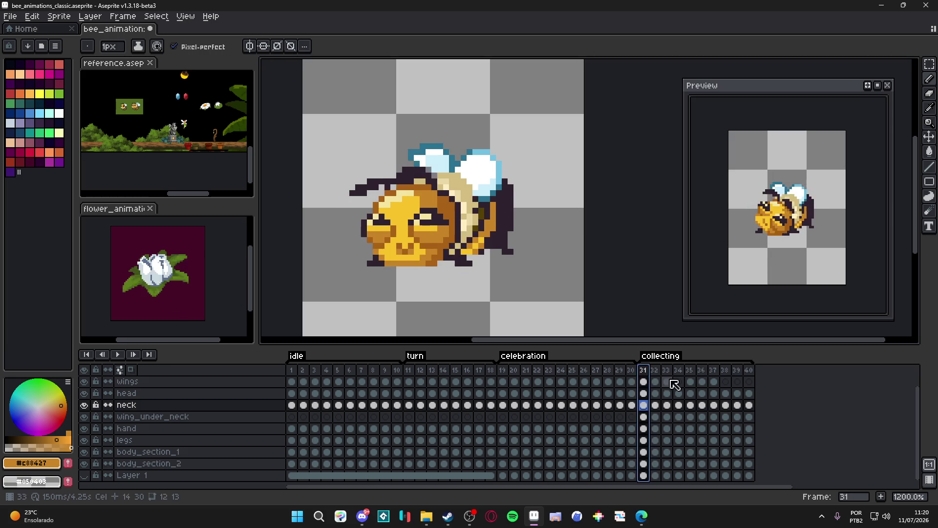
{"action": "key", "text": "Right"}
{"action": "key", "text": "Right"}
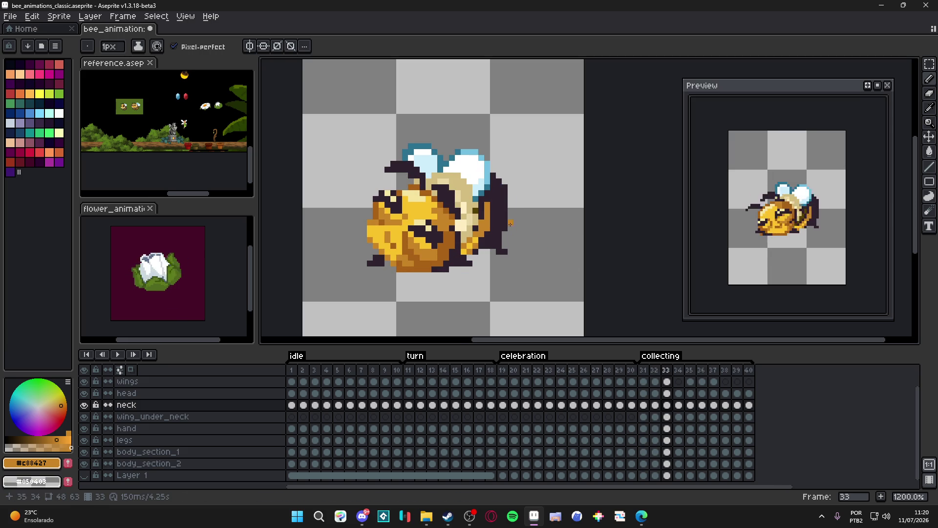
{"action": "key", "text": "Right"}
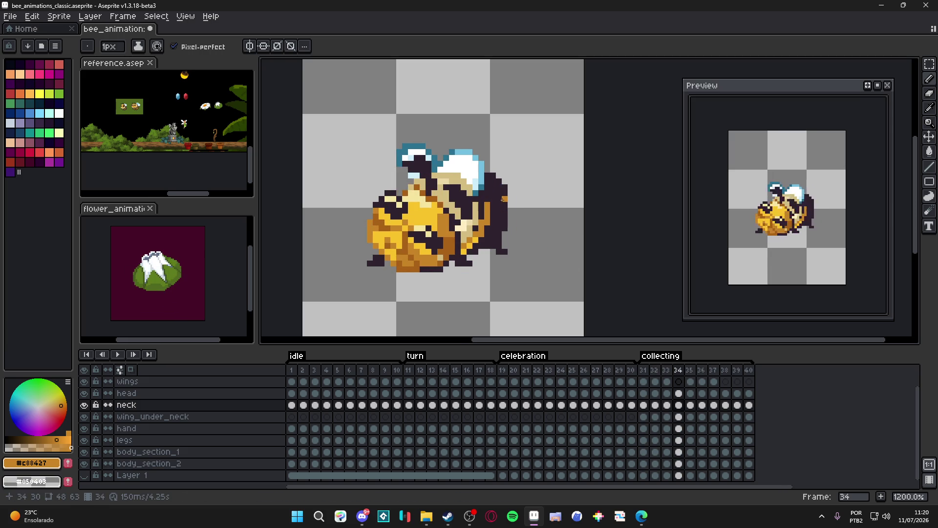
{"action": "key", "text": "e"}
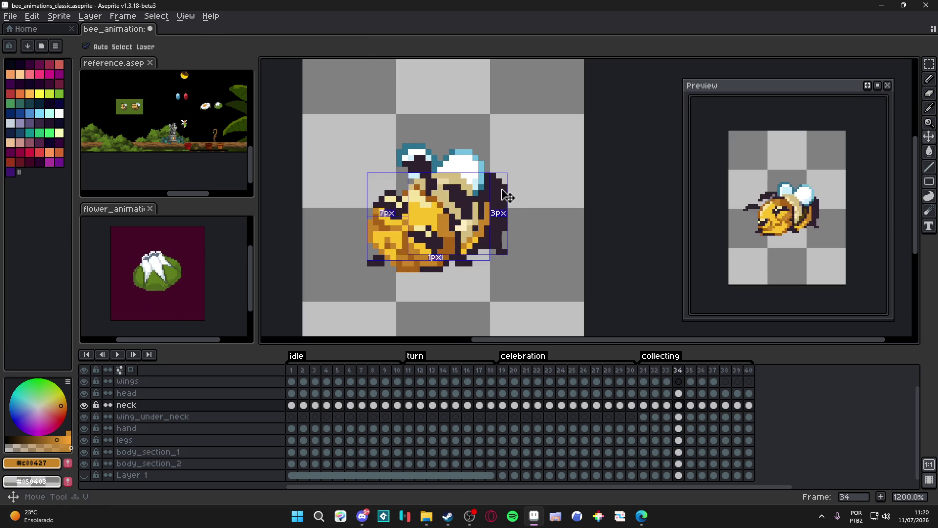
{"action": "left_click", "coordinate": [506, 187], "text": "ctrl"}
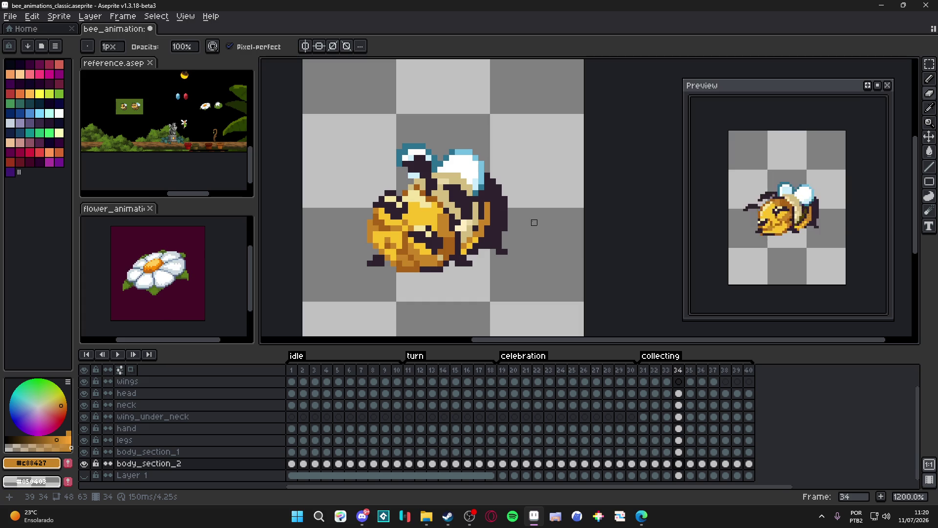
On frame 40, pick dark #2c222f and pencil a dark line beside the wing
{"action": "key", "text": "period"}
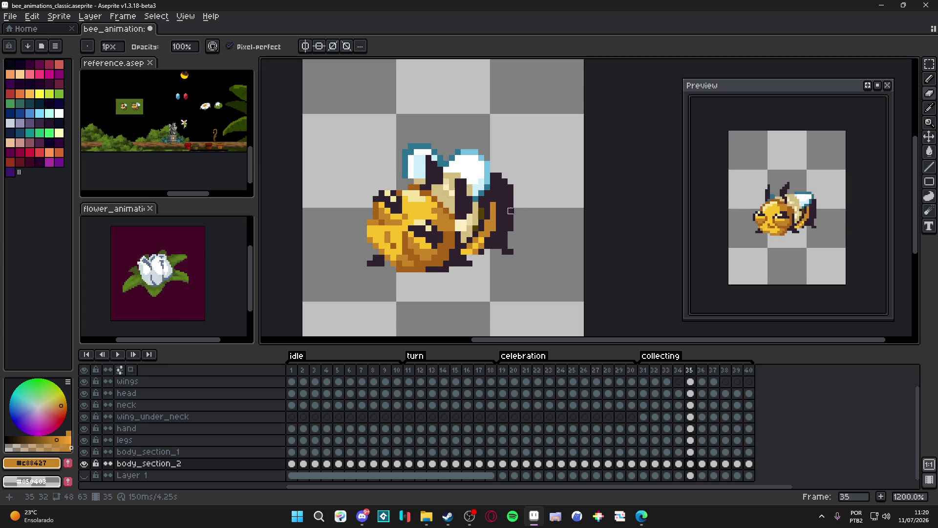
{"action": "key", "text": "period"}
{"action": "key", "text": "period"}
{"action": "key", "text": "period"}
{"action": "key", "text": "period"}
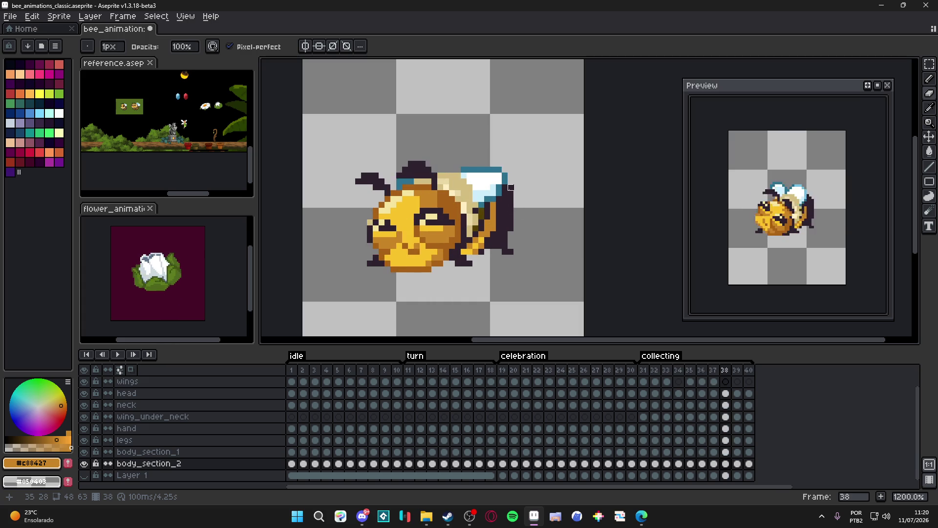
{"action": "key", "text": "period"}
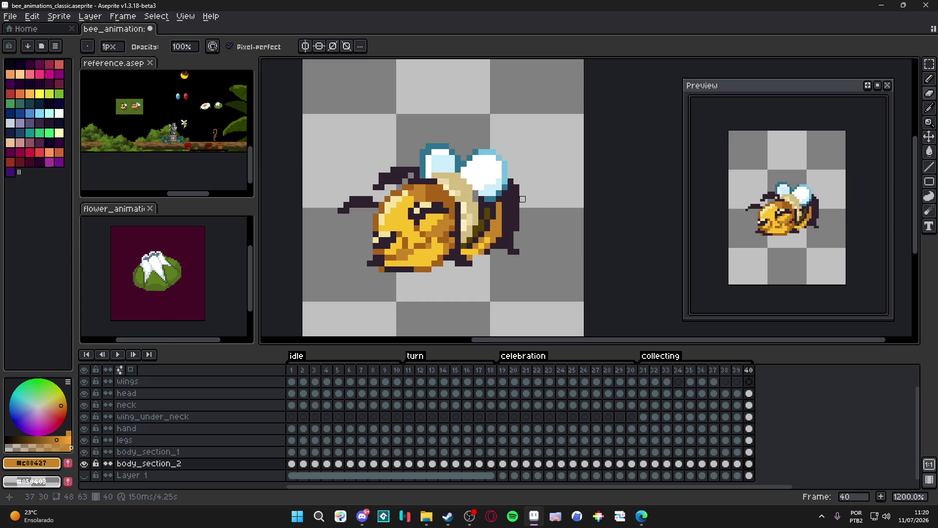
{"action": "left_click", "coordinate": [523, 199], "text": "alt"}
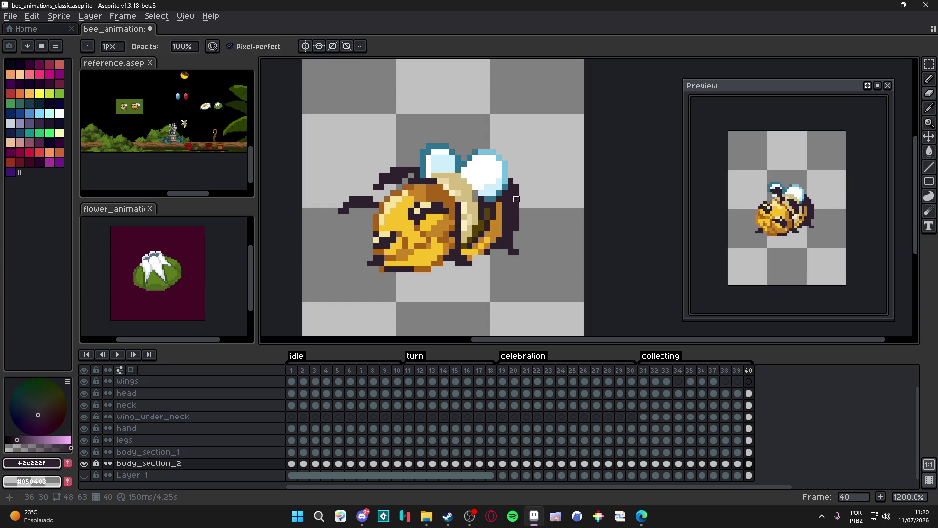
{"action": "left_click", "coordinate": [521, 214], "text": "shift"}
{"action": "left_click", "coordinate": [522, 199]}
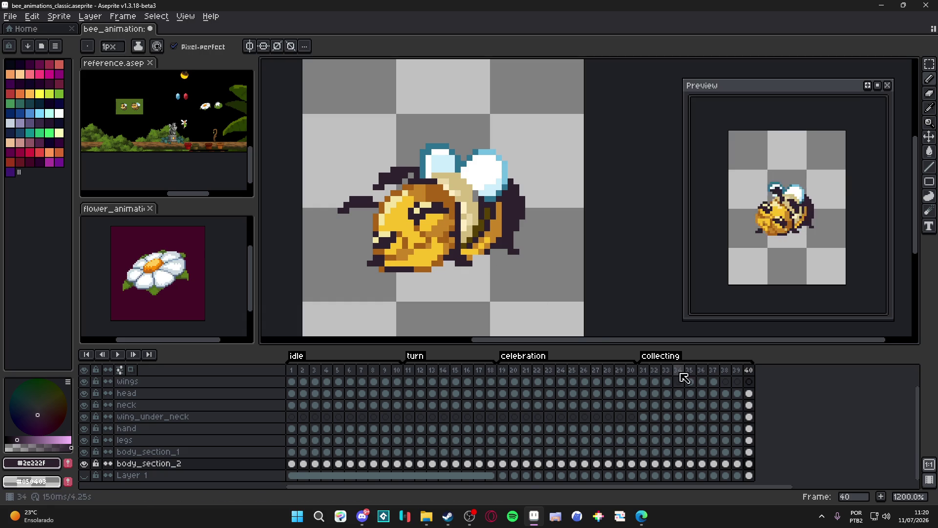
View frames 39 and 40, then return to collecting frame 31
{"action": "left_click", "coordinate": [739, 371]}
{"action": "left_click", "coordinate": [749, 371]}
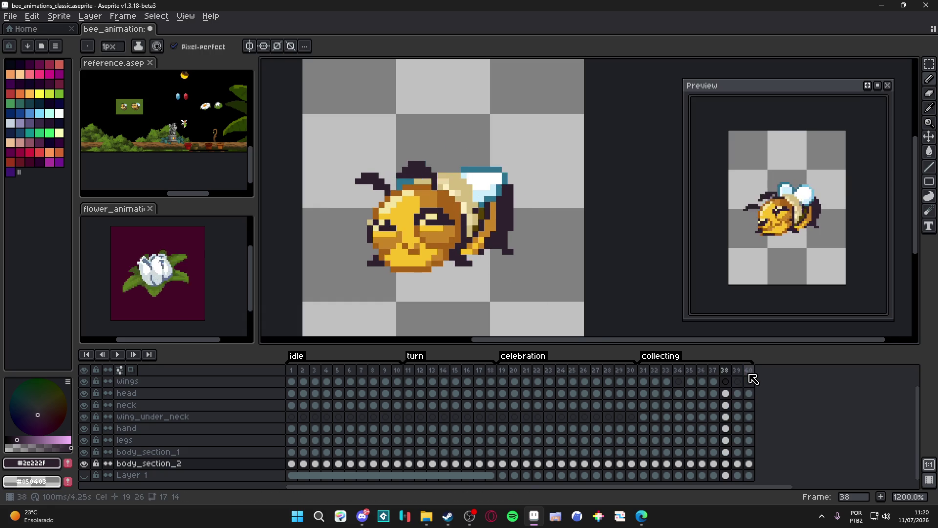
{"action": "left_click", "coordinate": [644, 370]}
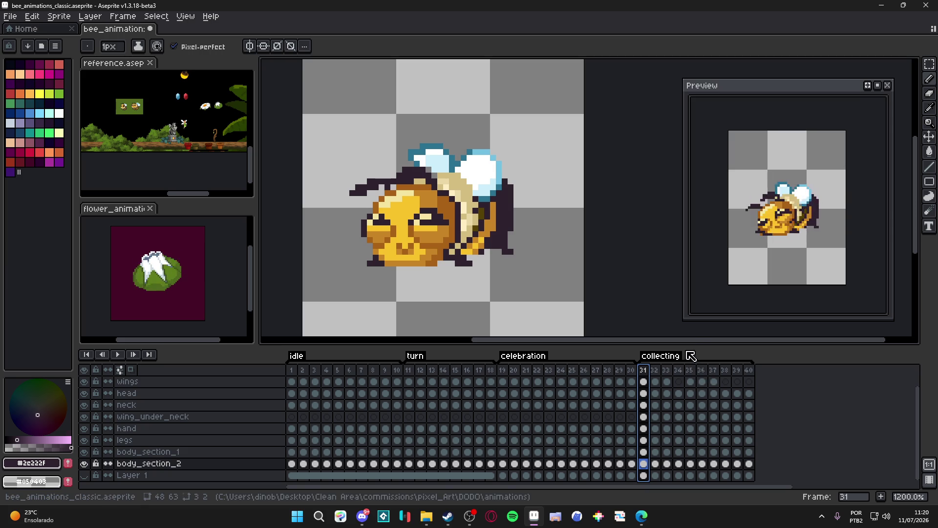
On frame 31, pick orange #c88427 and make the legs layer active for painting
{"action": "scroll", "coordinate": [546, 250], "scroll_direction": "up", "scroll_amount": 3}
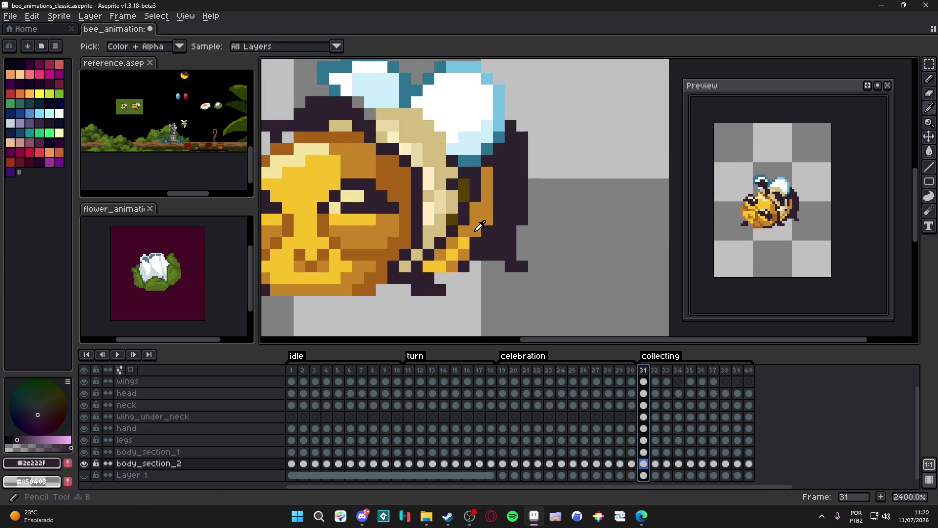
{"action": "left_click", "coordinate": [478, 234], "text": "alt"}
{"action": "left_click", "coordinate": [478, 234], "text": "ctrl"}
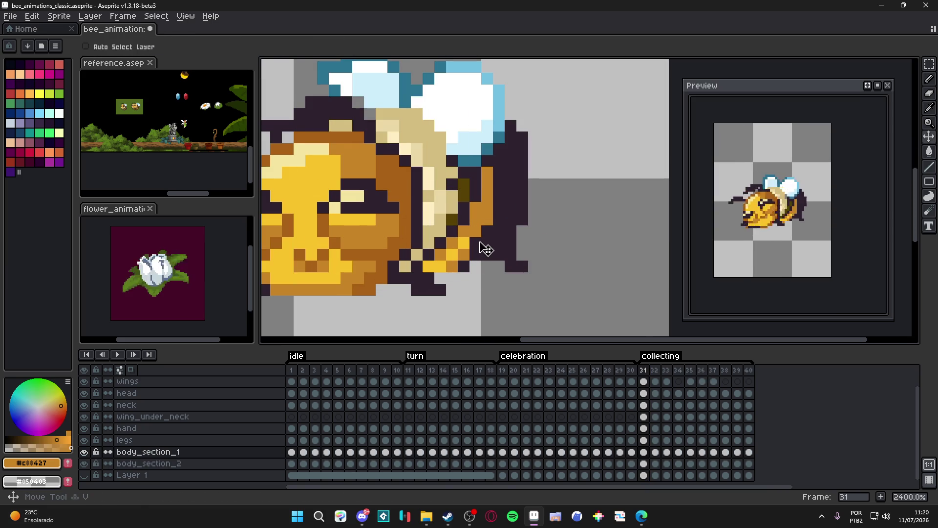
{"action": "left_click", "coordinate": [492, 227], "text": "ctrl"}
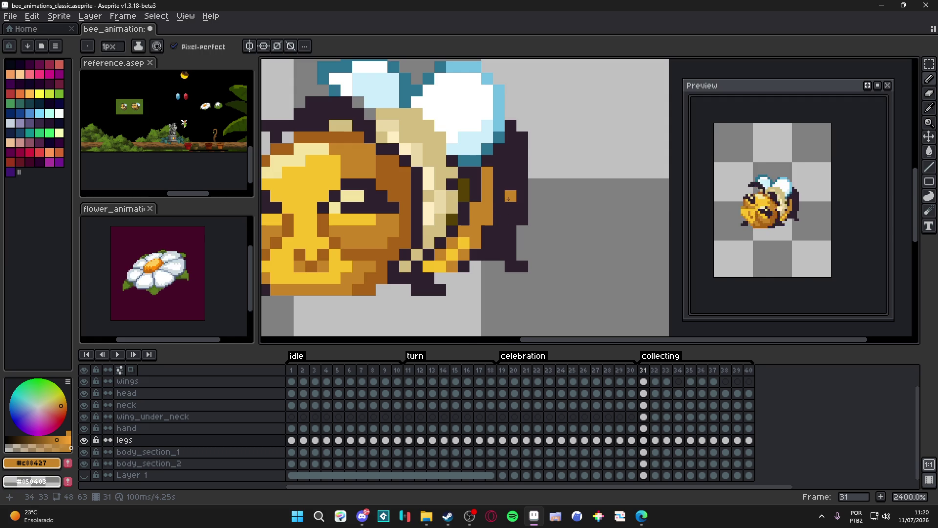
{"action": "scroll", "coordinate": [509, 199], "scroll_direction": "down", "scroll_amount": 3}
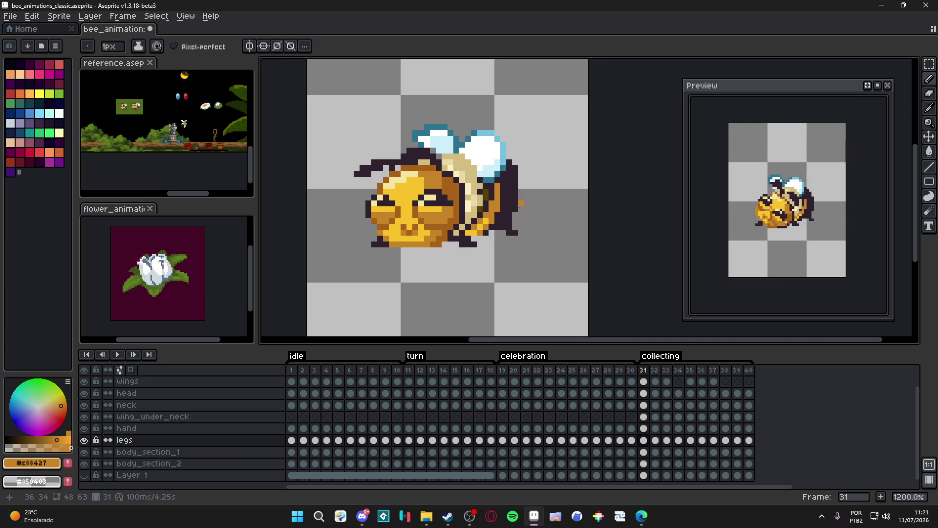
Step through collecting frames 32 to 40, select body_section_1, and save bee_animations_classic.aseprite
{"action": "scroll", "coordinate": [520, 205], "scroll_direction": "down", "scroll_amount": 2}
{"action": "left_click", "coordinate": [655, 381]}
{"action": "left_click", "coordinate": [669, 382]}
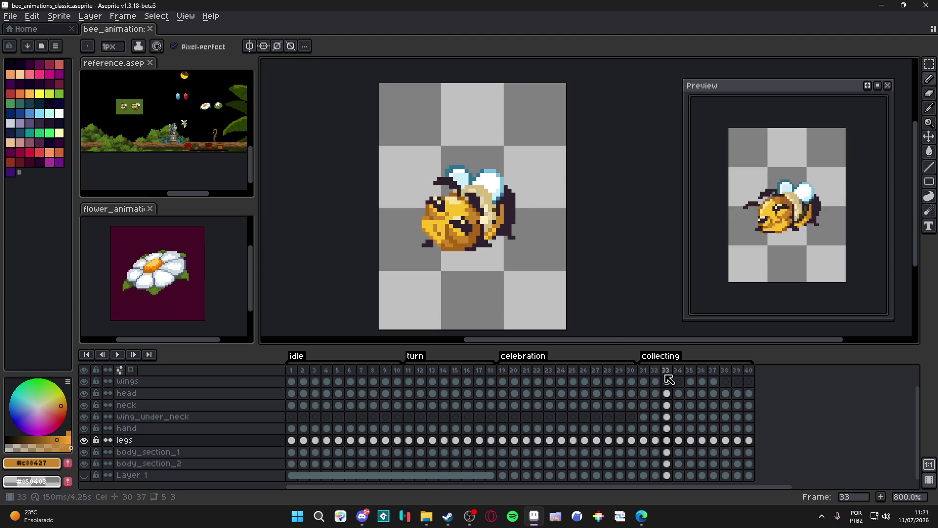
{"action": "key", "text": "Right"}
{"action": "key", "text": "Right"}
{"action": "key", "text": "Right"}
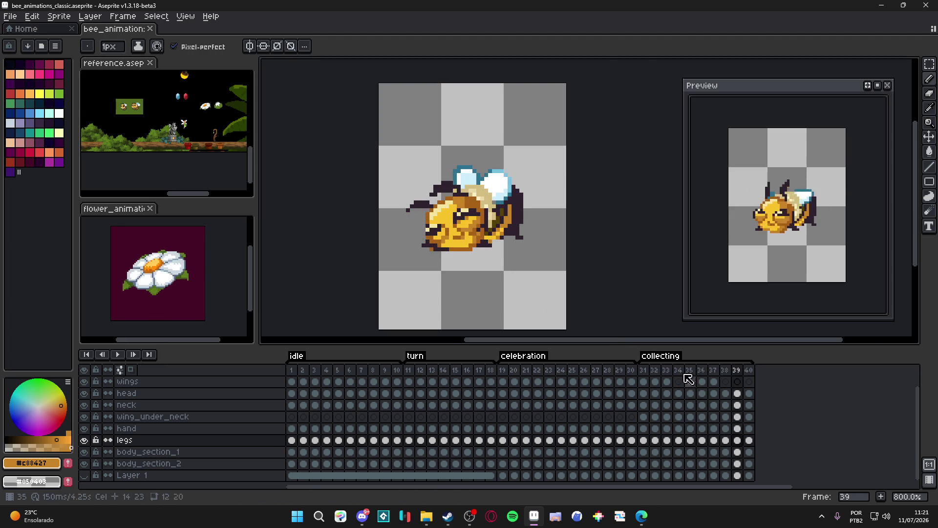
{"action": "scroll", "coordinate": [488, 239], "scroll_direction": "up", "scroll_amount": 3}
{"action": "left_click", "coordinate": [502, 247], "text": "ctrl"}
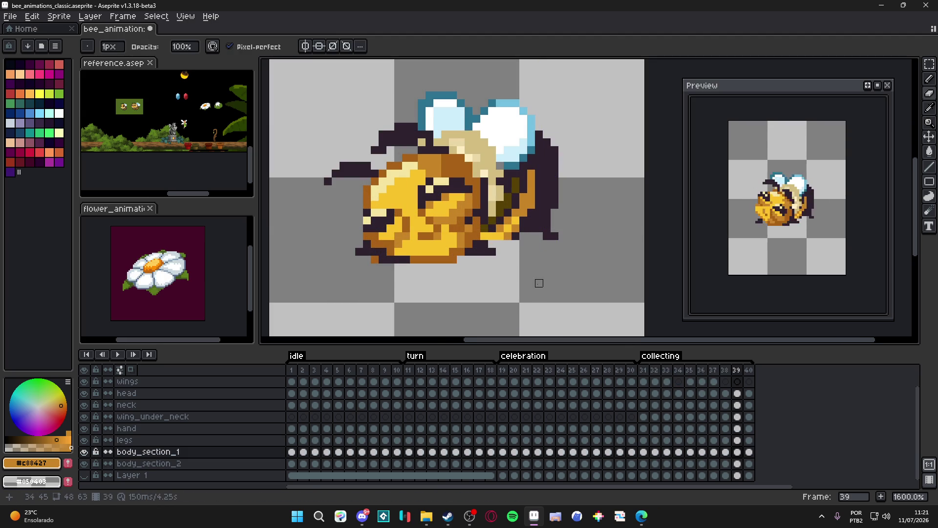
{"action": "scroll", "coordinate": [539, 283], "scroll_direction": "down", "scroll_amount": 3}
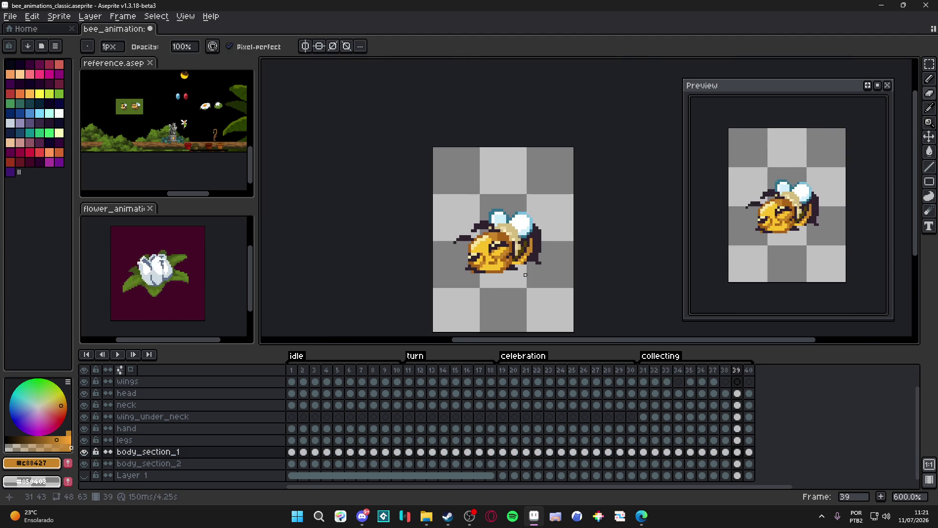
{"action": "scroll", "coordinate": [527, 274], "scroll_direction": "up", "scroll_amount": 4}
{"action": "key", "text": "Right"}
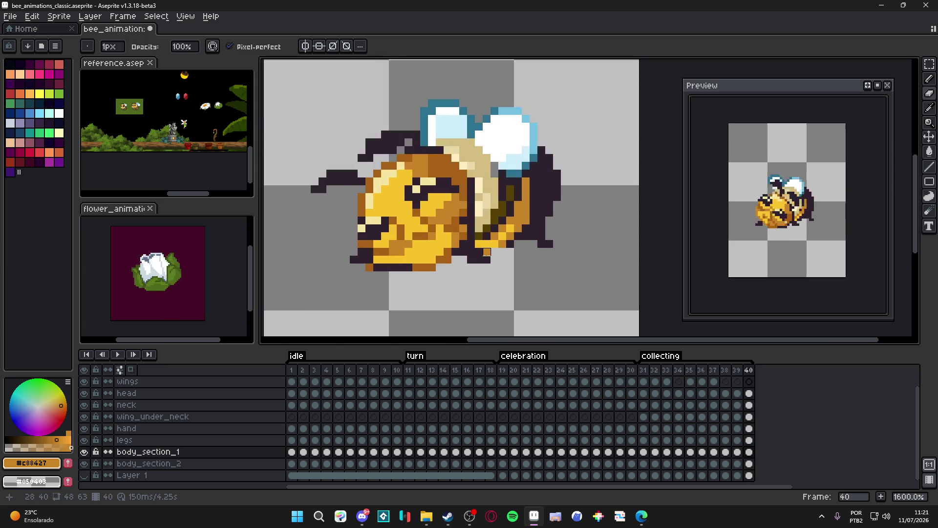
{"action": "scroll", "coordinate": [534, 290], "scroll_direction": "down", "scroll_amount": 3}
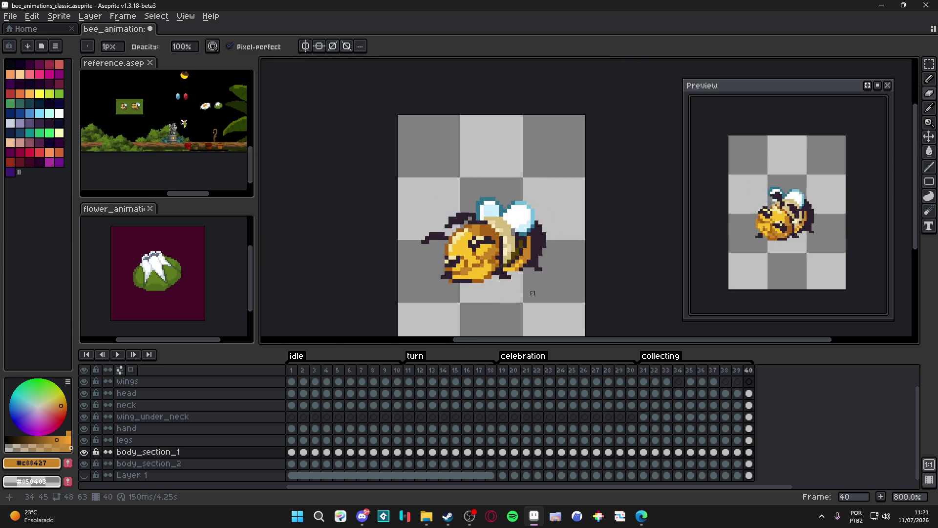
{"action": "key", "text": "ctrl+s"}
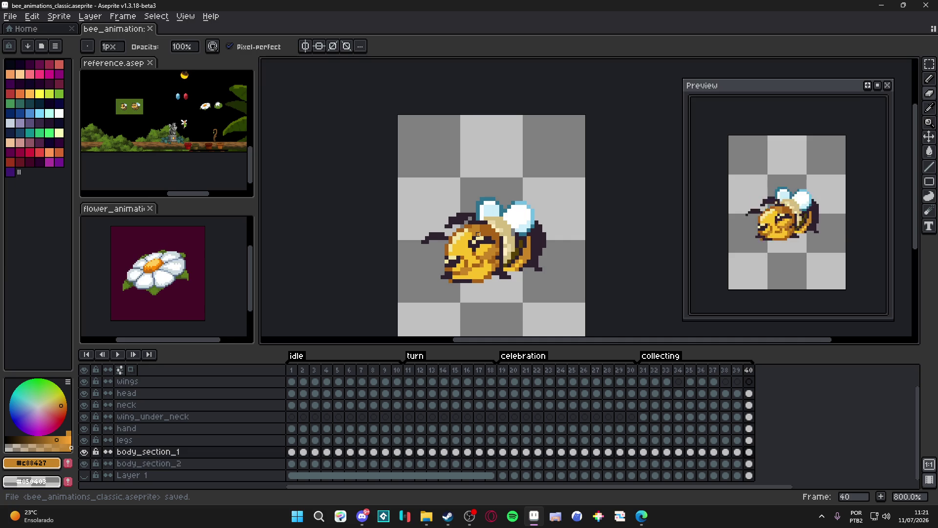
{"action": "scroll", "coordinate": [478, 235], "scroll_direction": "down", "scroll_amount": 1}
Rotate the bee's neck about -3° on collecting frame 33
{"action": "left_click", "coordinate": [645, 372]}
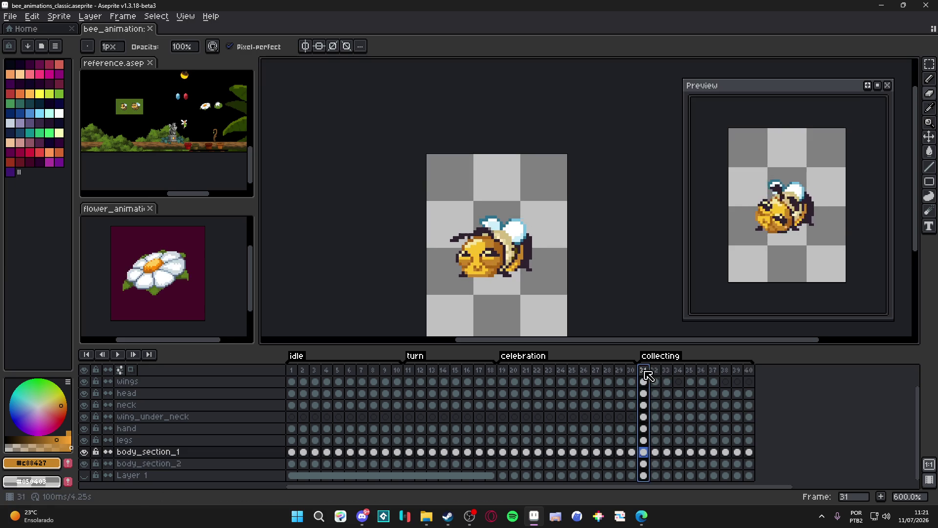
{"action": "left_click", "coordinate": [655, 381]}
{"action": "left_click", "coordinate": [667, 382]}
{"action": "scroll", "coordinate": [510, 255], "scroll_direction": "up", "scroll_amount": 3}
{"action": "key", "text": "v"}
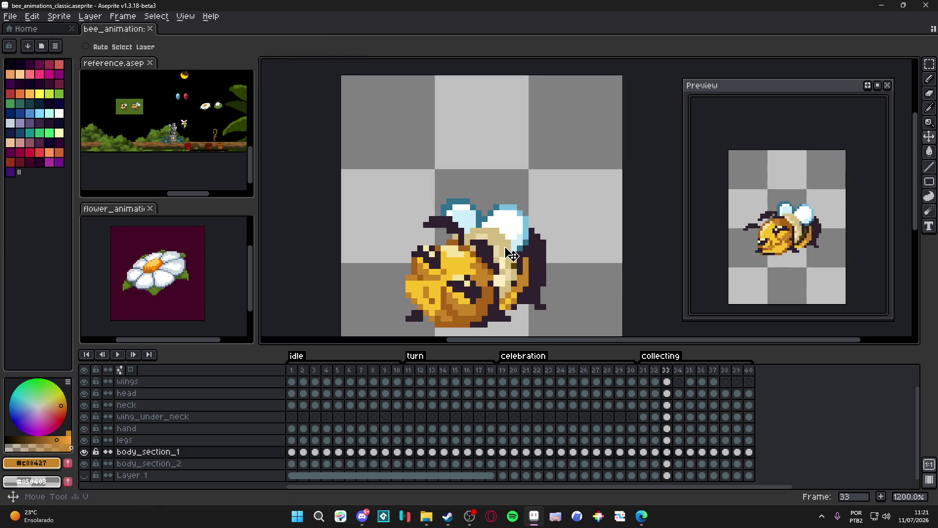
{"action": "left_click", "coordinate": [511, 254], "text": "ctrl"}
{"action": "left_click_drag", "start_coordinate": [533, 225], "coordinate": [539, 235]}
{"action": "key", "text": "Return"}
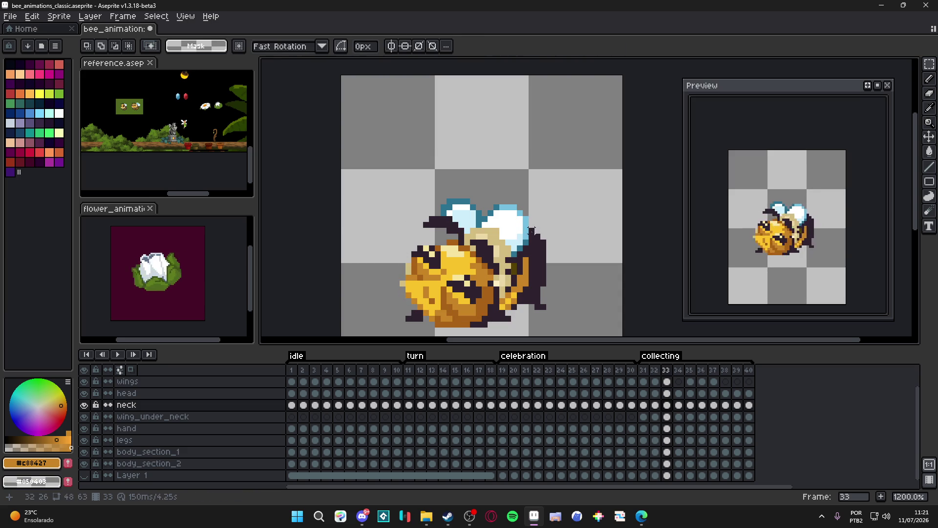
{"action": "key", "text": "b"}
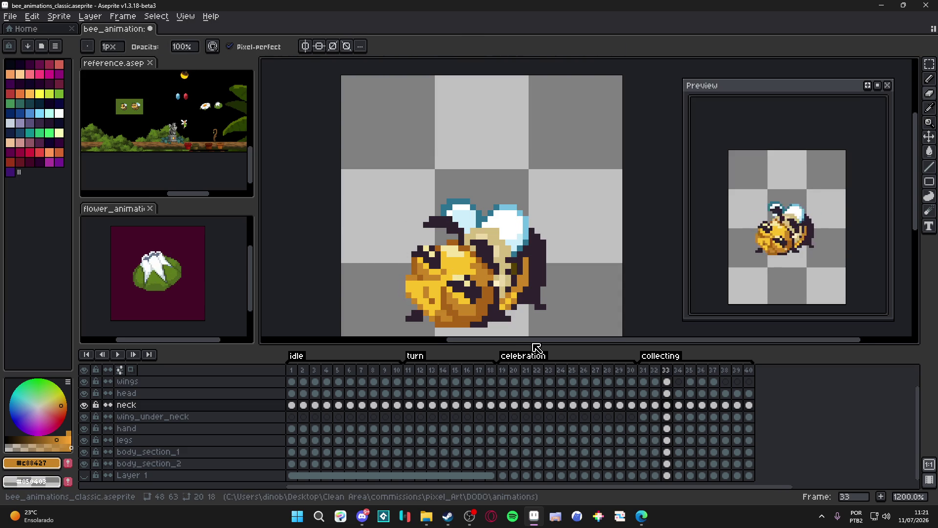
Rotate the neck about -3° on frame 34 as well
{"action": "key", "text": "Right"}
{"action": "key", "text": "v"}
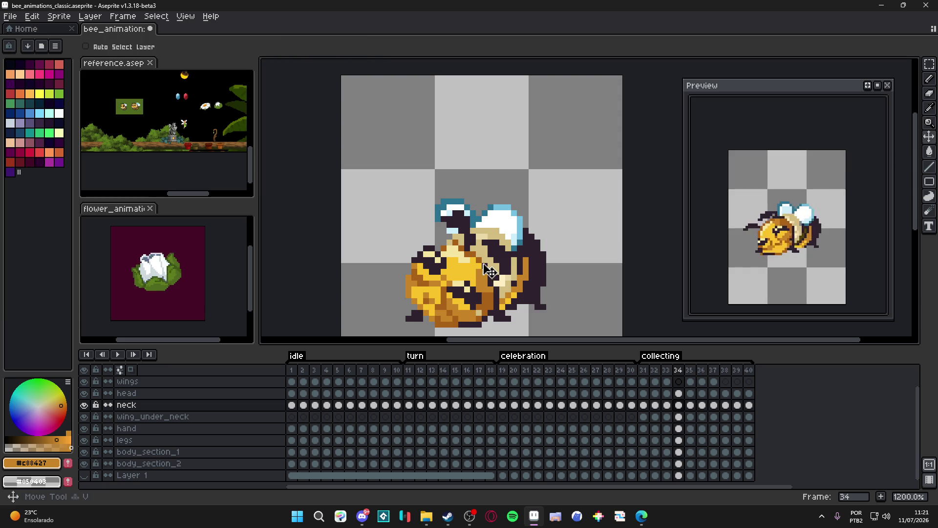
{"action": "key", "text": "ctrl+t"}
{"action": "left_click_drag", "start_coordinate": [540, 224], "coordinate": [542, 234]}
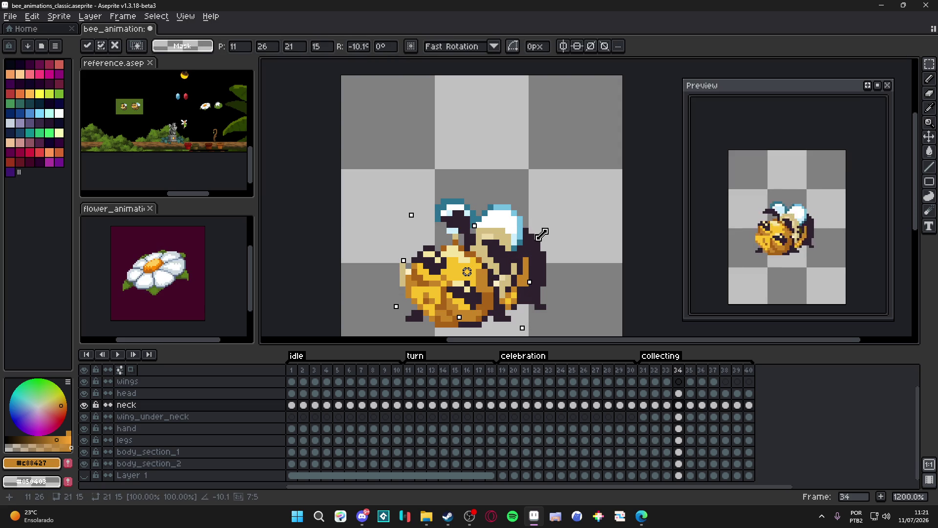
{"action": "key", "text": "Return"}
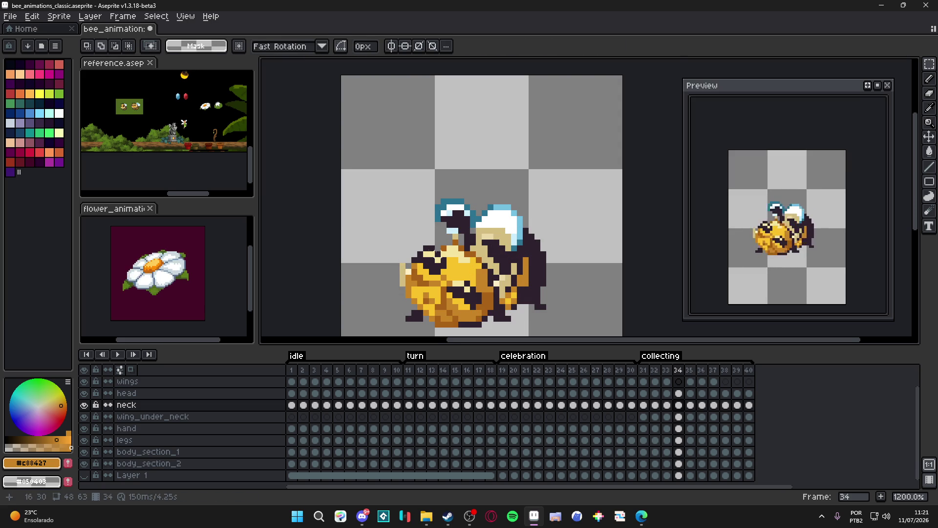
Pick the tan #d3bc82 from the bee and erase stray tan pixels on its left edge
{"action": "scroll", "coordinate": [499, 253], "scroll_direction": "up", "scroll_amount": 1}
{"action": "key", "text": "b"}
{"action": "left_click", "coordinate": [460, 241], "text": "alt"}
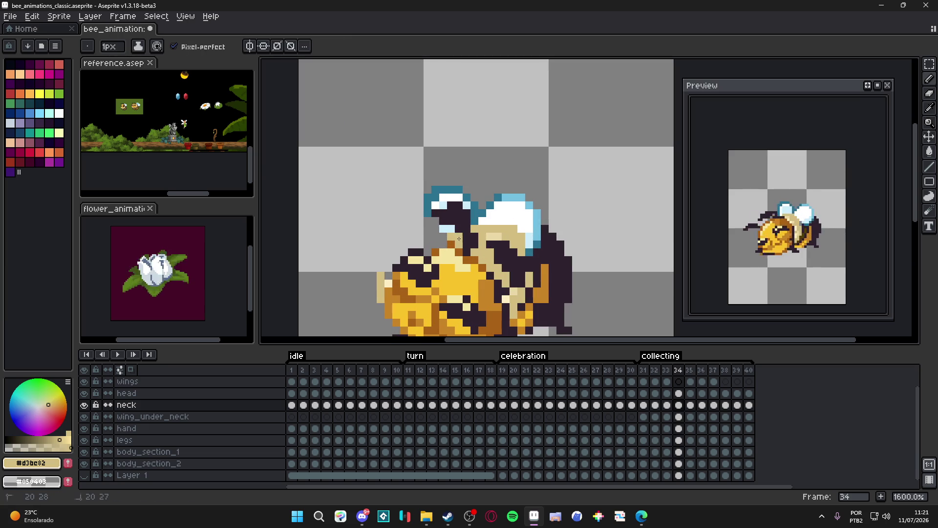
{"action": "key", "text": "e"}
{"action": "left_click_drag", "start_coordinate": [380, 276], "coordinate": [381, 308]}
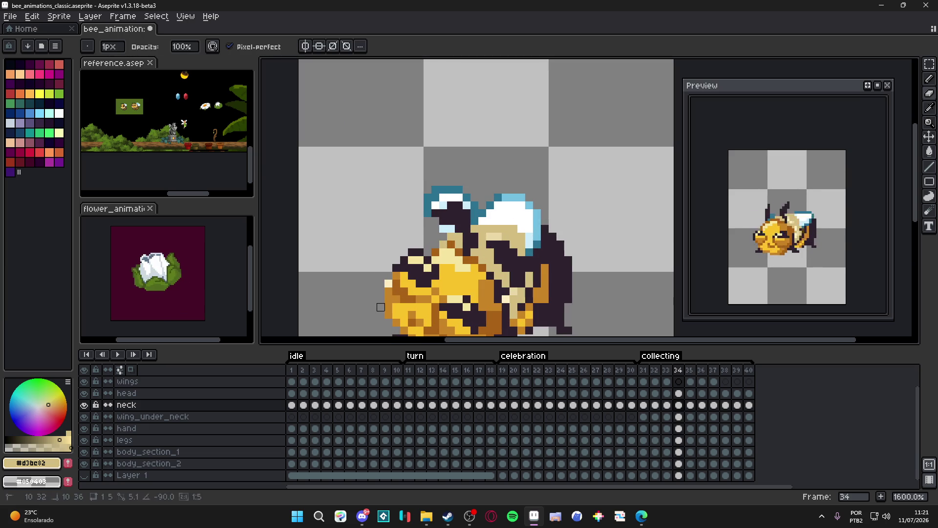
{"action": "scroll", "coordinate": [422, 298], "scroll_direction": "down", "scroll_amount": 1}
{"action": "scroll", "coordinate": [421, 298], "scroll_direction": "up", "scroll_amount": 1}
{"action": "key", "text": "b"}
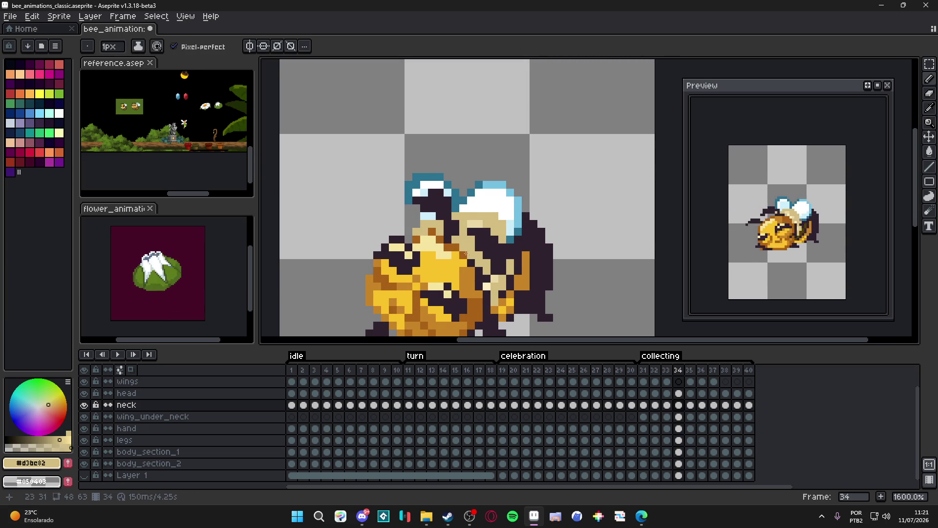
{"action": "scroll", "coordinate": [425, 226], "scroll_direction": "down", "scroll_amount": 1}
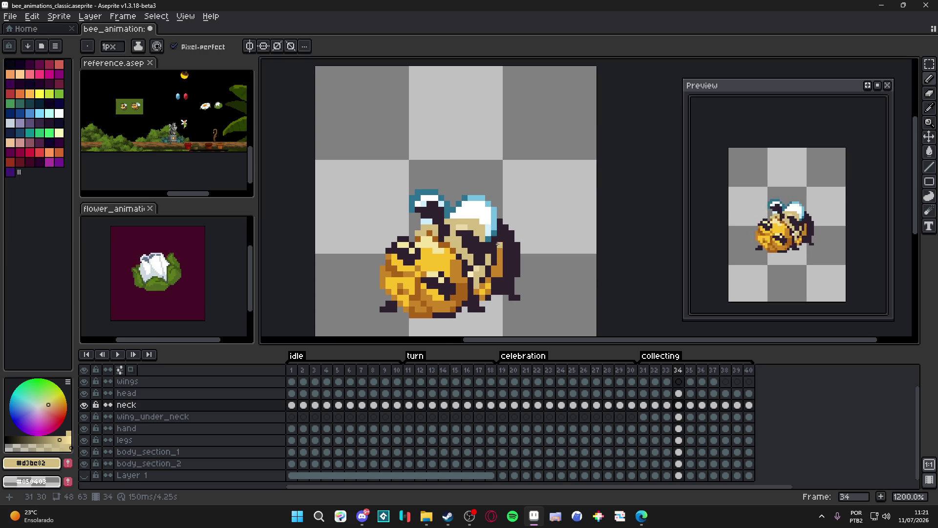
{"action": "left_click", "coordinate": [666, 371]}
Step through collecting frames 34 to 38 to review the bee's pose
{"action": "left_click", "coordinate": [655, 371]}
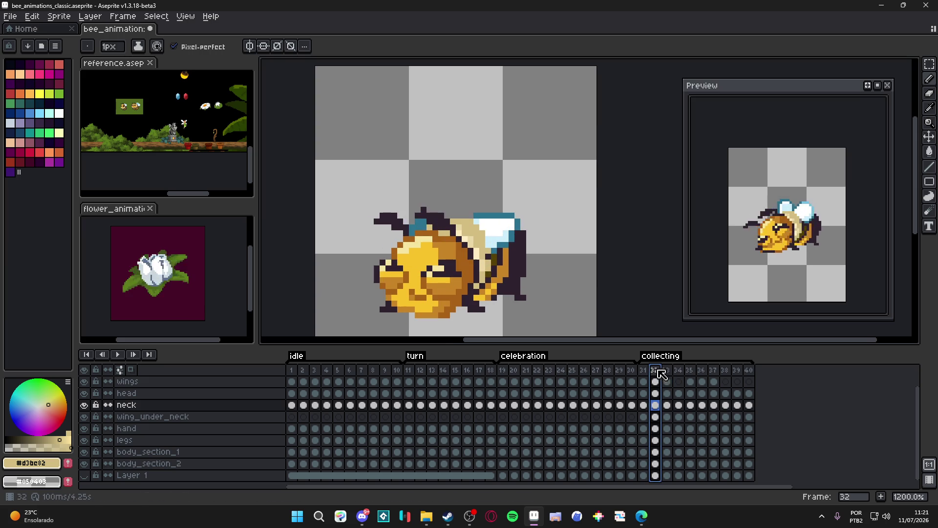
{"action": "left_click", "coordinate": [666, 371]}
{"action": "left_click", "coordinate": [680, 372]}
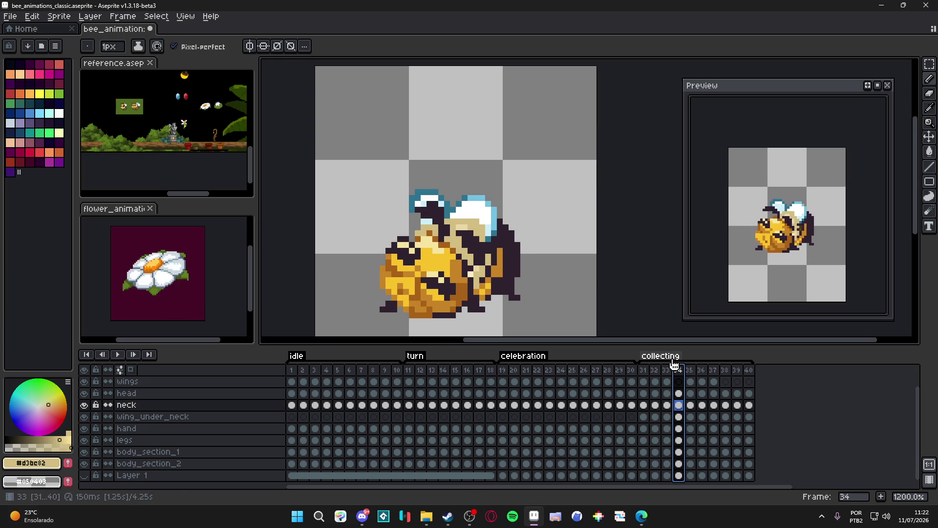
{"action": "left_click", "coordinate": [690, 371]}
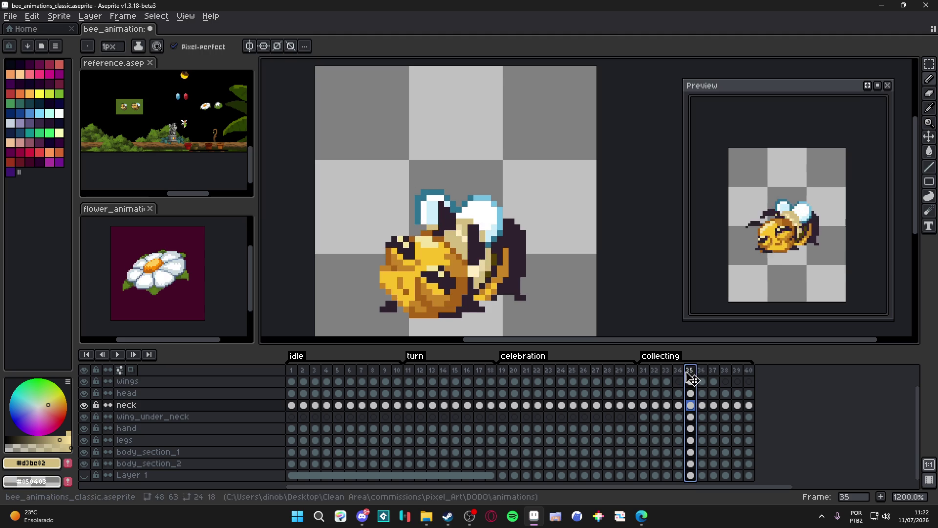
{"action": "left_click", "coordinate": [704, 372]}
{"action": "left_click", "coordinate": [715, 372]}
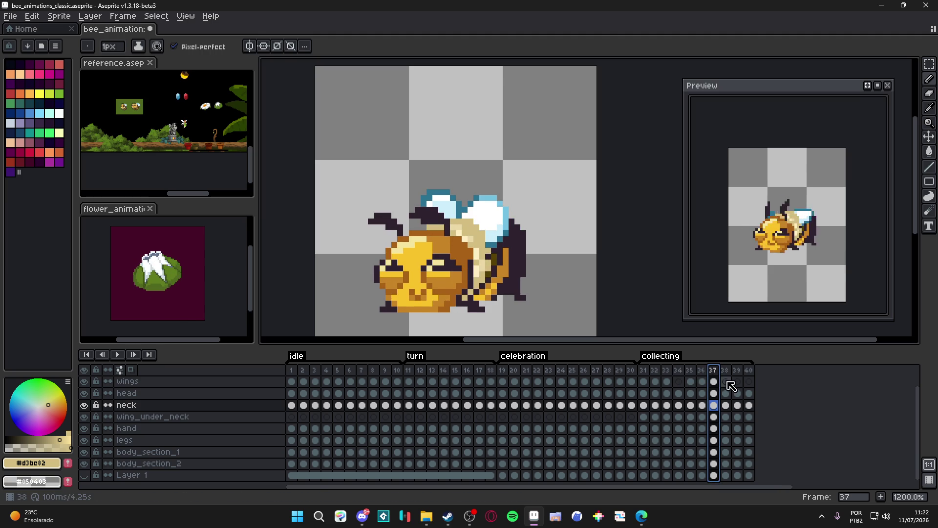
{"action": "left_click", "coordinate": [725, 371]}
Rotate the bee slightly on frame 39, then cancel a rotation attempt on frame 40
{"action": "left_click", "coordinate": [737, 371]}
{"action": "key", "text": "v"}
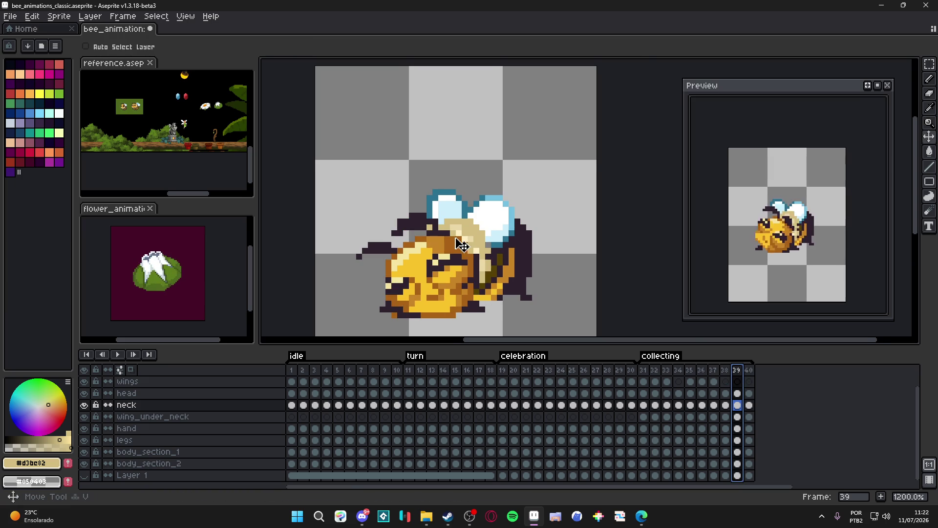
{"action": "scroll", "coordinate": [485, 242], "scroll_direction": "up", "scroll_amount": 1}
{"action": "left_click", "coordinate": [485, 242]}
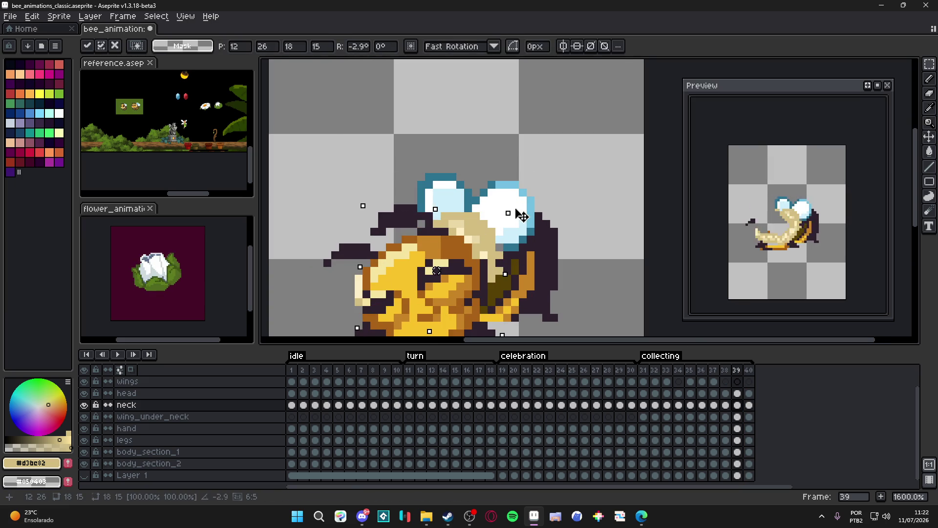
{"action": "left_click_drag", "start_coordinate": [513, 209], "coordinate": [506, 204]}
{"action": "key", "text": "Return"}
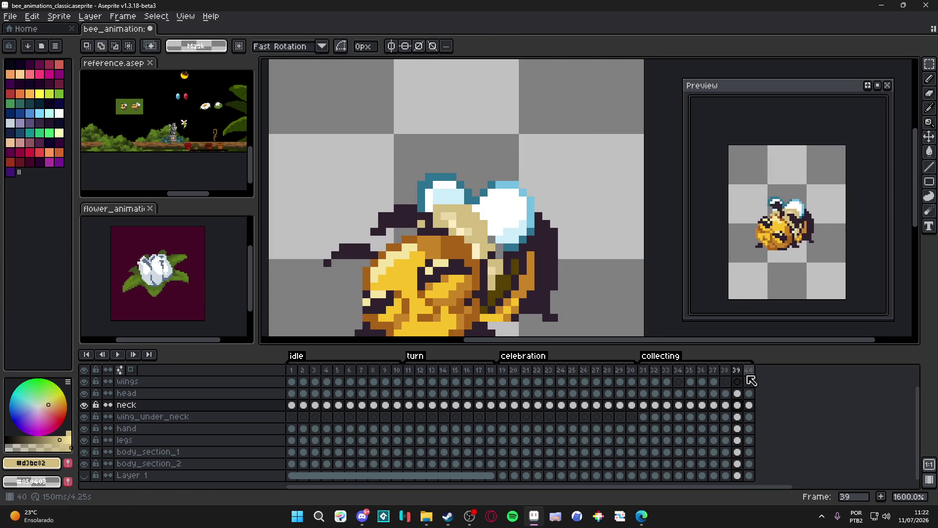
{"action": "left_click", "coordinate": [749, 370]}
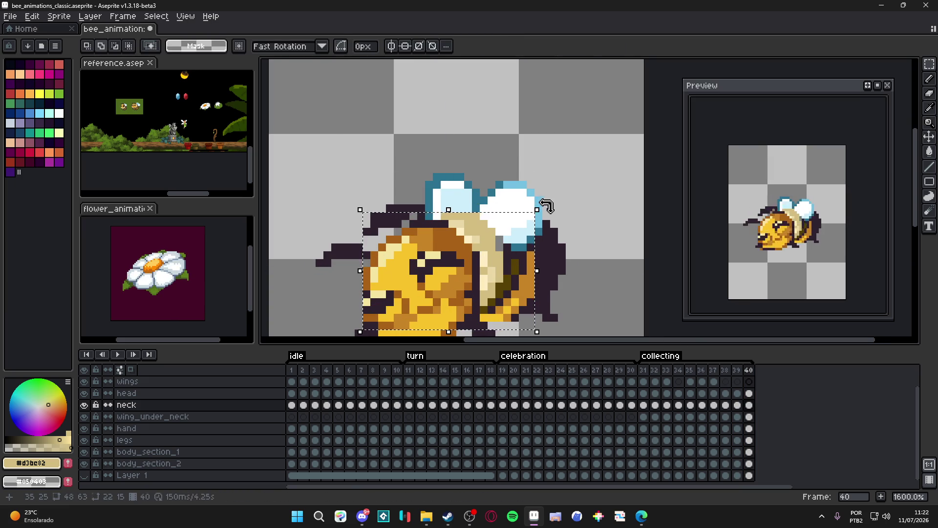
{"action": "left_click_drag", "start_coordinate": [551, 205], "coordinate": [532, 182]}
{"action": "key", "text": "Escape"}
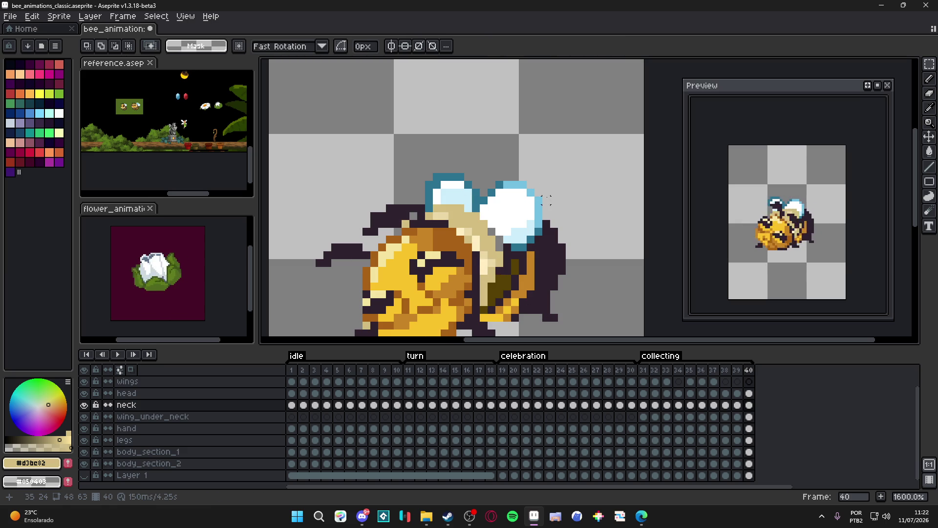
{"action": "scroll", "coordinate": [547, 207], "scroll_direction": "down", "scroll_amount": 5}
Switch back to the Pencil and save bee_animations_classic.aseprite
{"action": "key", "text": "v"}
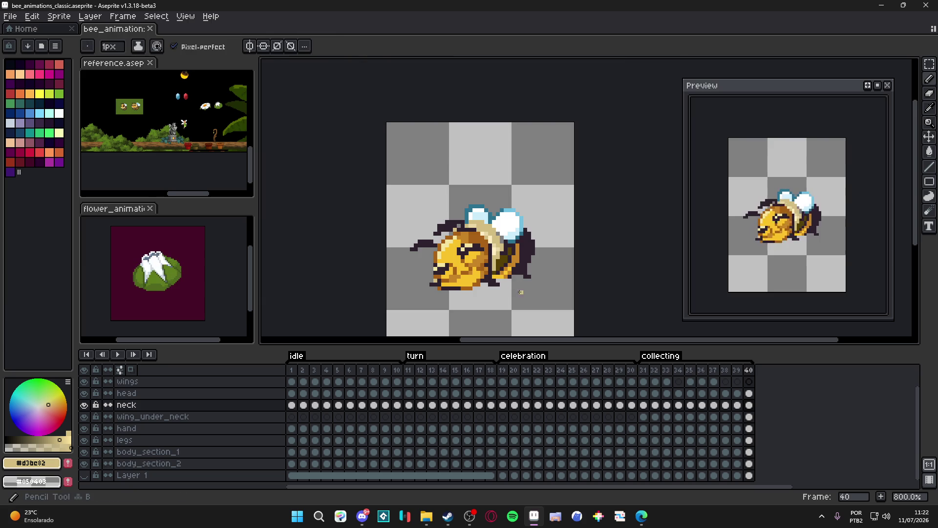
{"action": "scroll", "coordinate": [401, 285], "scroll_direction": "up", "scroll_amount": 5}
{"action": "key", "text": "b"}
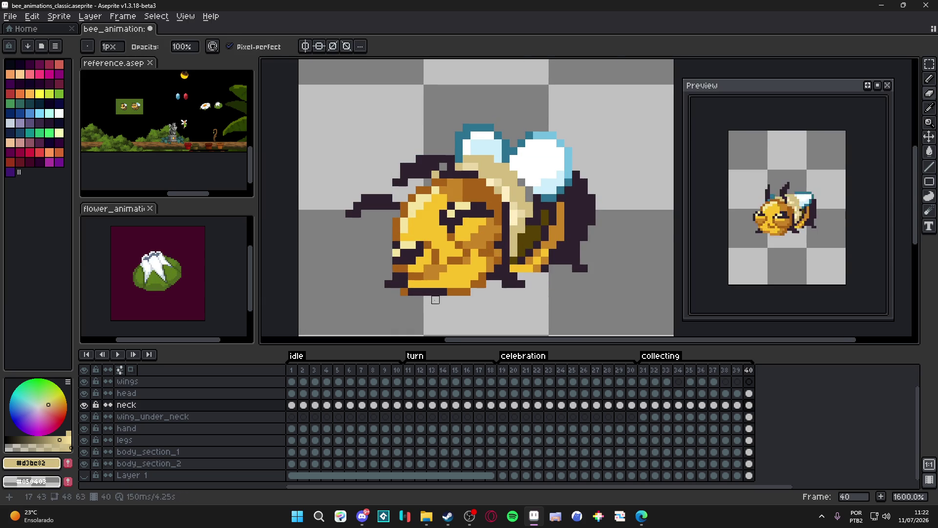
{"action": "scroll", "coordinate": [489, 293], "scroll_direction": "down", "scroll_amount": 2}
{"action": "key", "text": "ctrl+s"}
Return to collecting frame 31, recentre the bee, and save the file again
{"action": "left_click", "coordinate": [644, 371]}
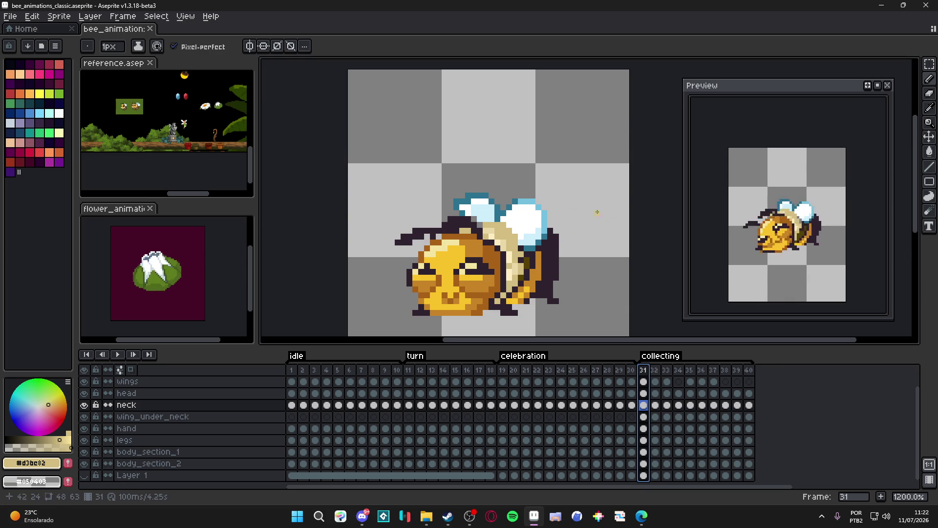
{"action": "scroll", "coordinate": [510, 220], "scroll_direction": "down", "scroll_amount": 1}
{"action": "left_click_drag", "start_coordinate": [511, 220], "coordinate": [502, 217]}
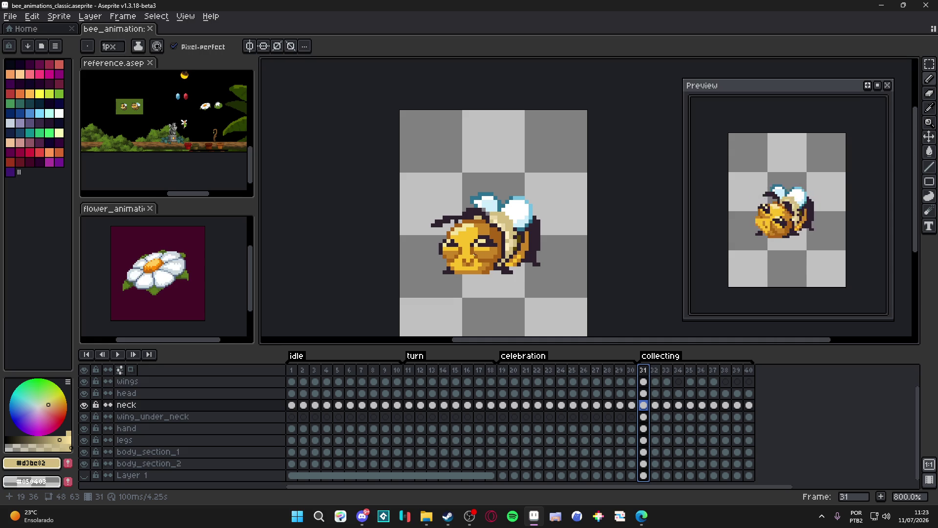
{"action": "scroll", "coordinate": [474, 254], "scroll_direction": "down", "scroll_amount": 1}
{"action": "key", "text": "ctrl+s"}
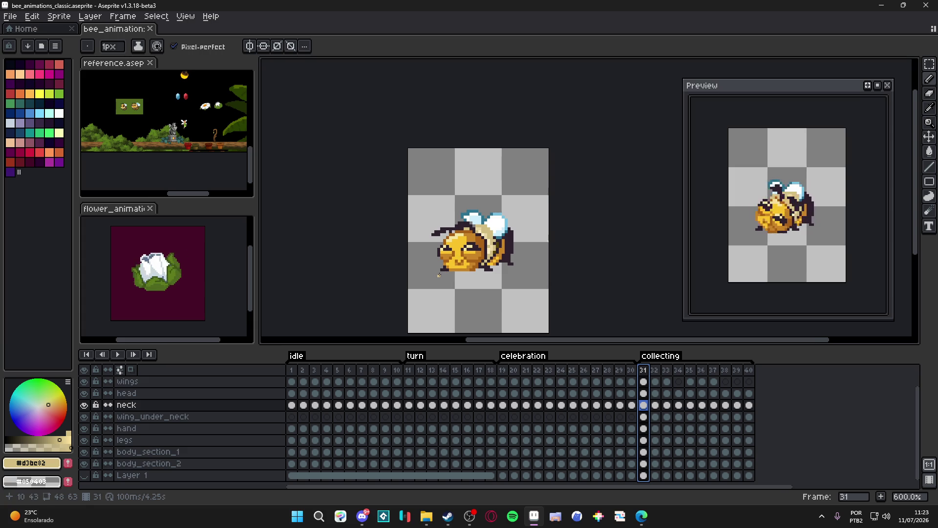
{"action": "key", "text": "ctrl+s"}
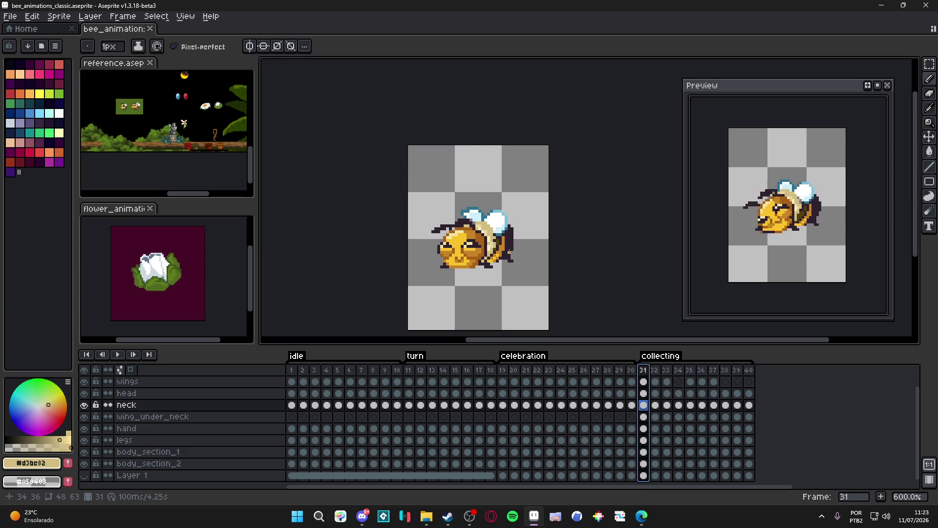
{"action": "scroll", "coordinate": [508, 251], "scroll_direction": "down", "scroll_amount": 1}
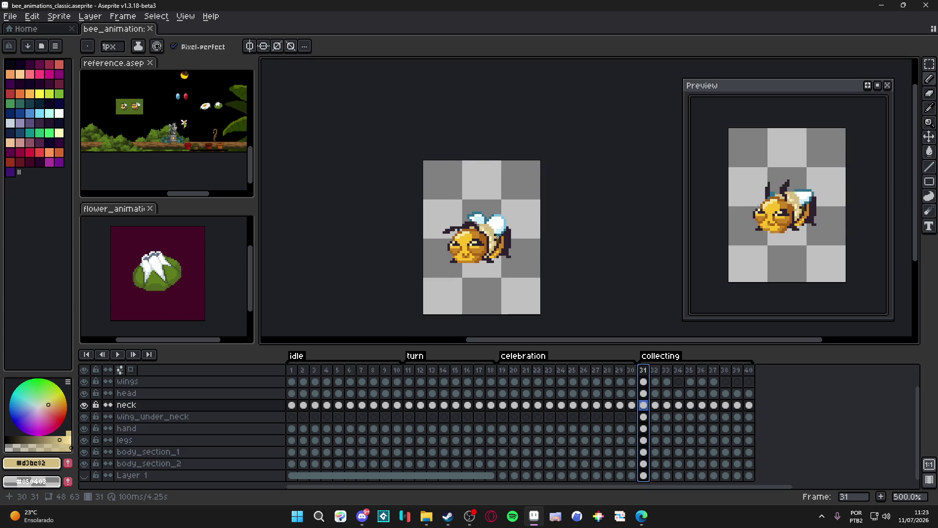
{"action": "key", "text": "ctrl+s"}
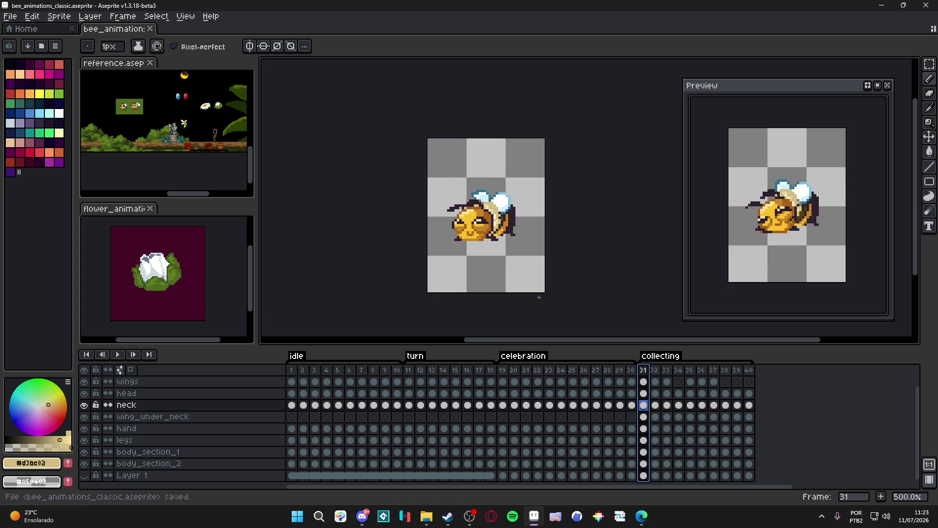
{"action": "left_click", "coordinate": [502, 370]}
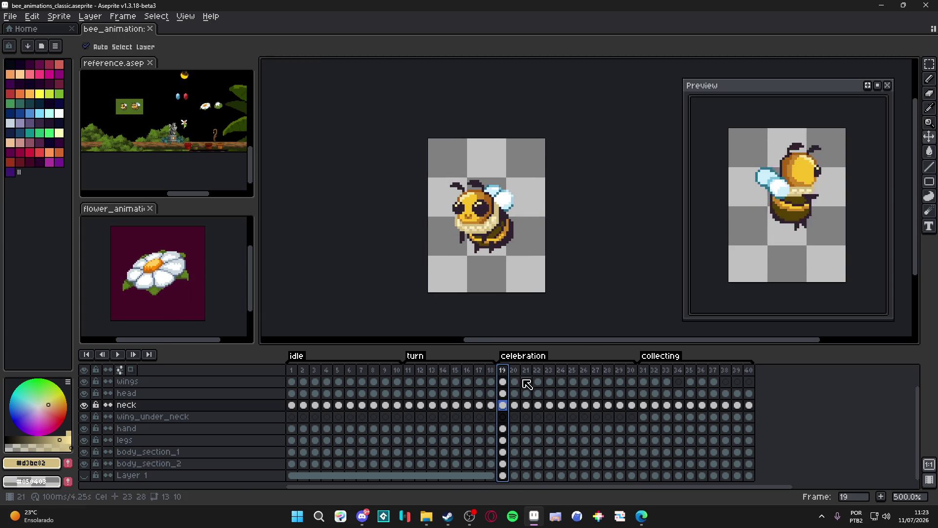
{"action": "left_click", "coordinate": [643, 370]}
{"action": "left_click", "coordinate": [503, 370]}
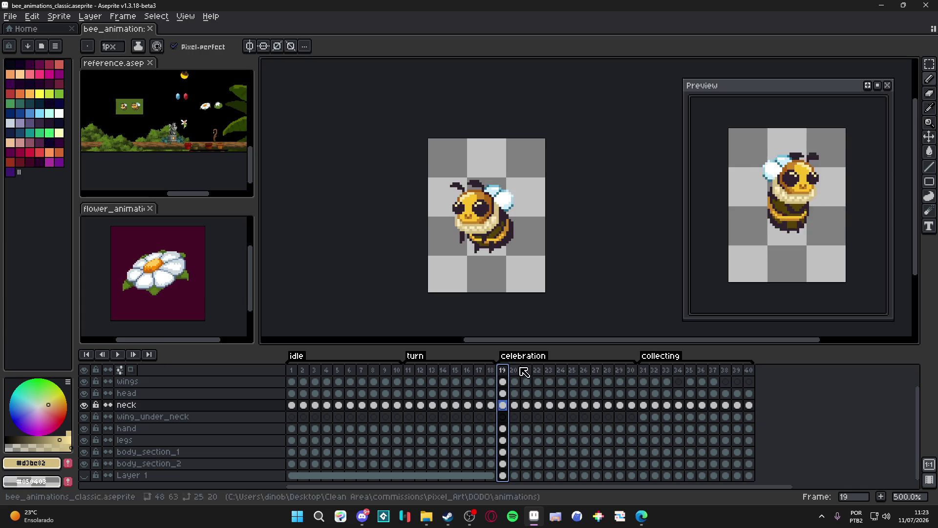
{"action": "left_click", "coordinate": [644, 370]}
{"action": "left_click", "coordinate": [503, 370]}
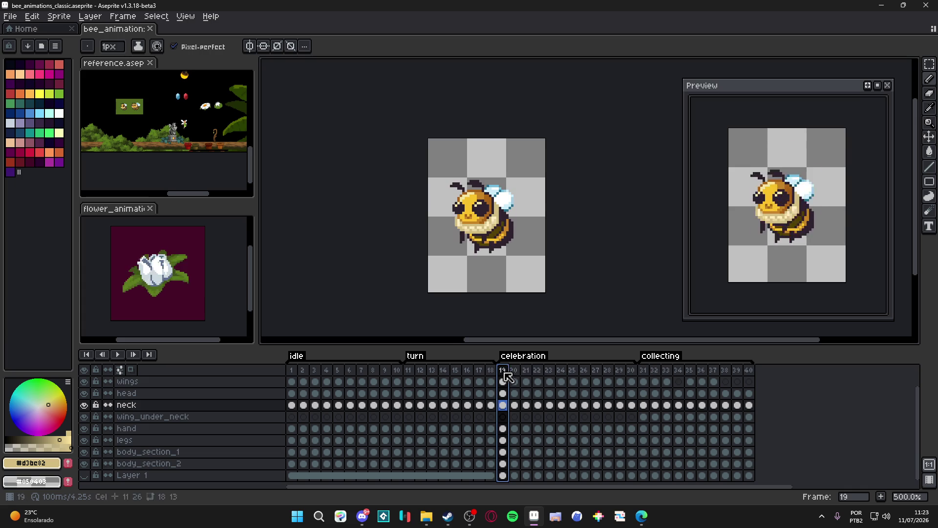
{"action": "left_click", "coordinate": [643, 370]}
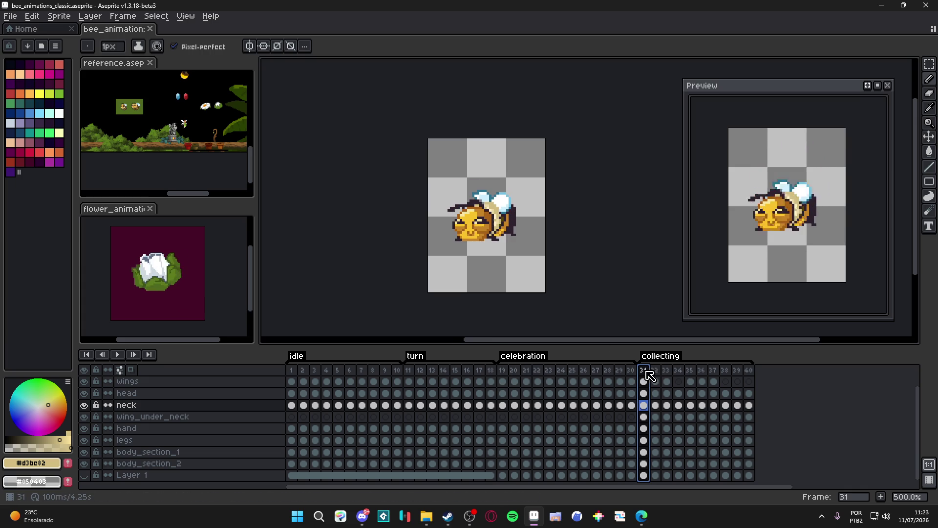
{"action": "left_click_drag", "start_coordinate": [427, 268], "coordinate": [436, 269]}
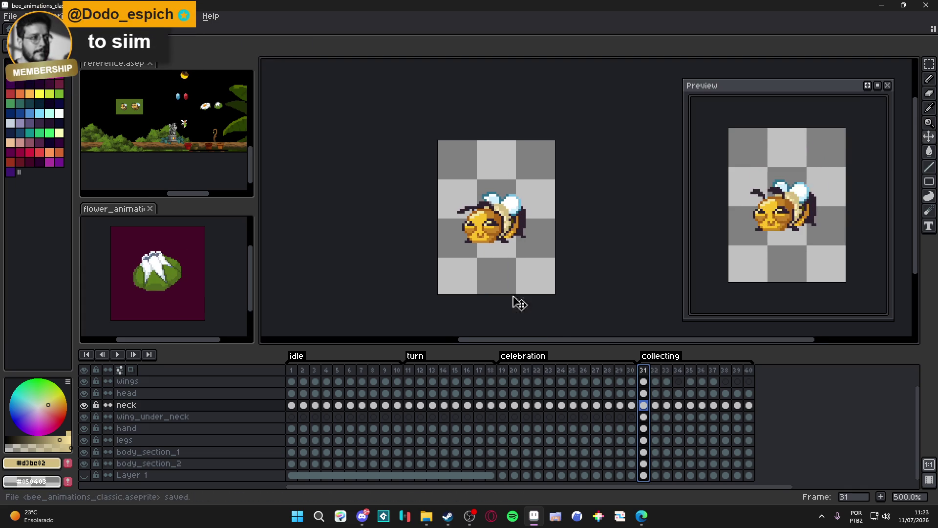
{"action": "mouse_move", "coordinate": [428, 523]}
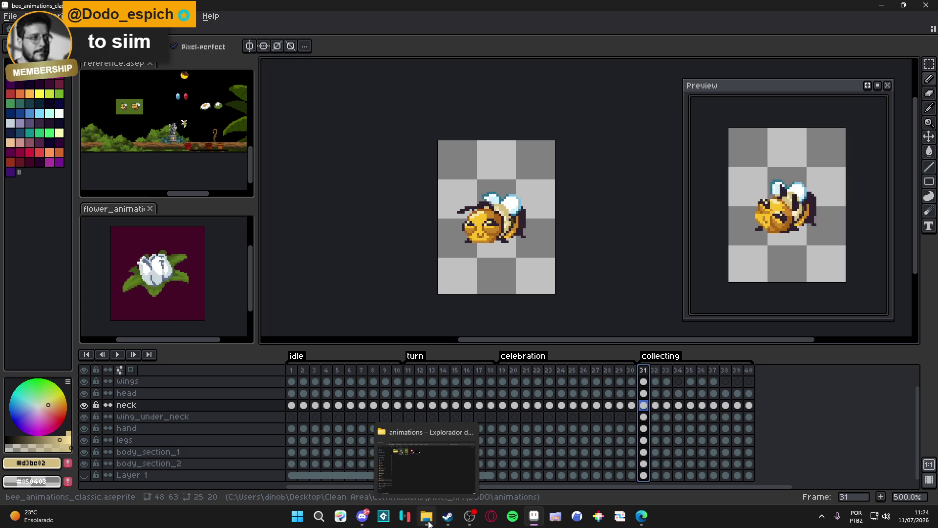
Bring File Explorer forward and go up to DODO and back into animations
{"action": "left_click", "coordinate": [424, 516]}
{"action": "left_click", "coordinate": [304, 168]}
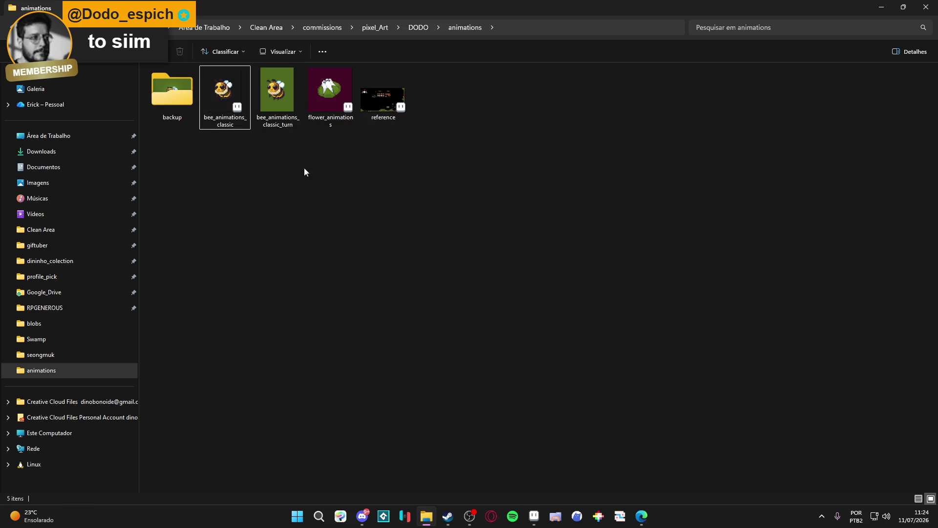
{"action": "left_click", "coordinate": [411, 28]}
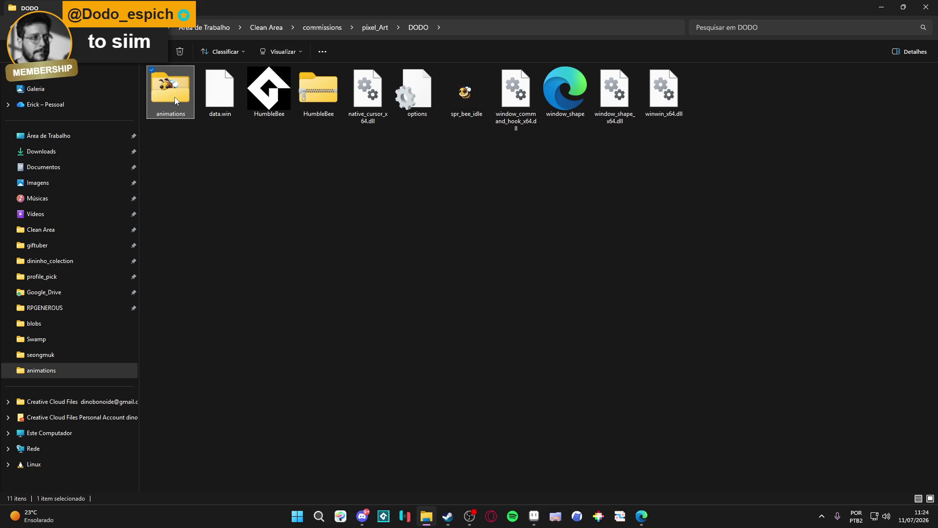
{"action": "key", "text": "alt+Left"}
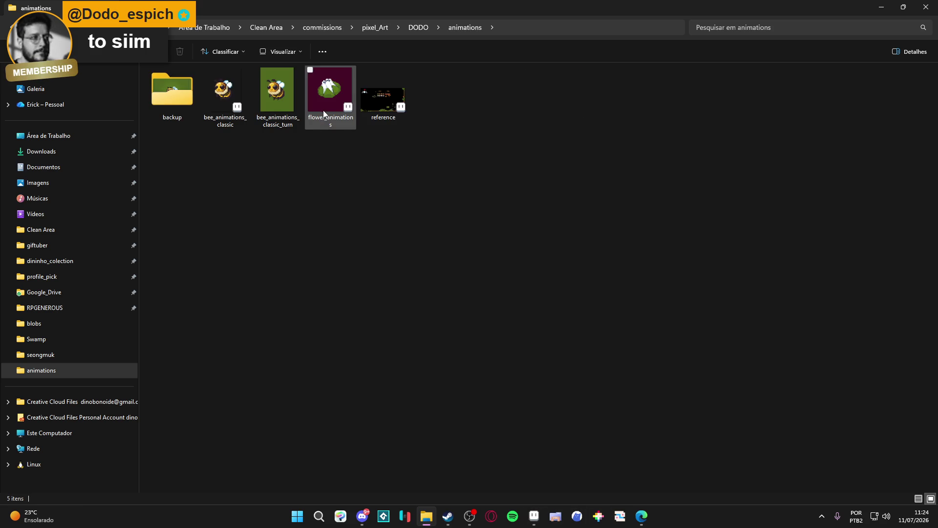
Select bee_animations_classic and flower_animations together
{"action": "left_click", "coordinate": [323, 110]}
{"action": "left_click", "coordinate": [225, 112], "text": "ctrl"}
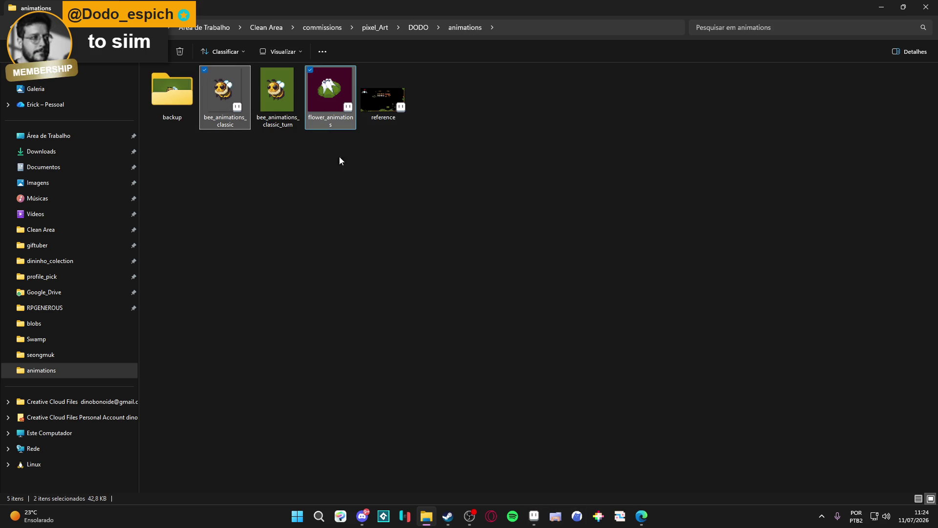
{"action": "right_click", "coordinate": [333, 110]}
{"action": "left_click", "coordinate": [383, 416]}
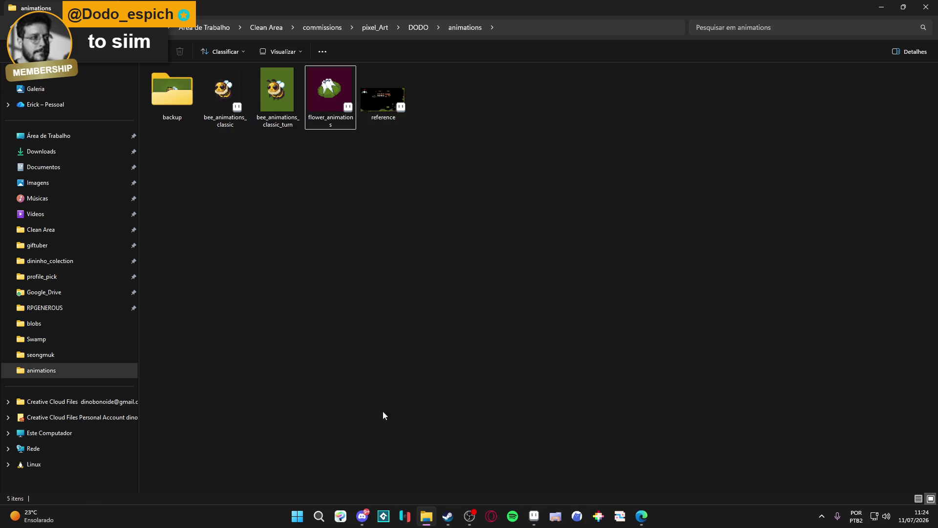
{"action": "left_click", "coordinate": [217, 121]}
{"action": "left_click", "coordinate": [335, 118], "text": "ctrl"}
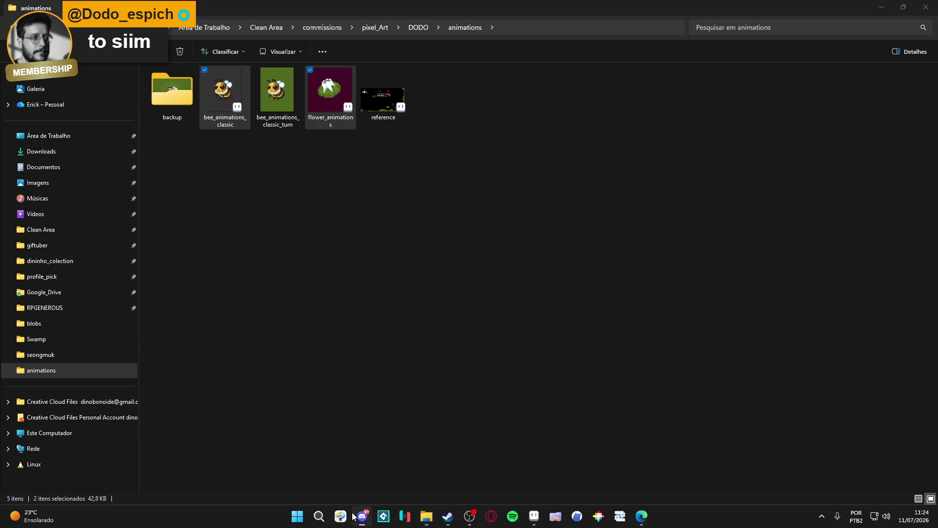